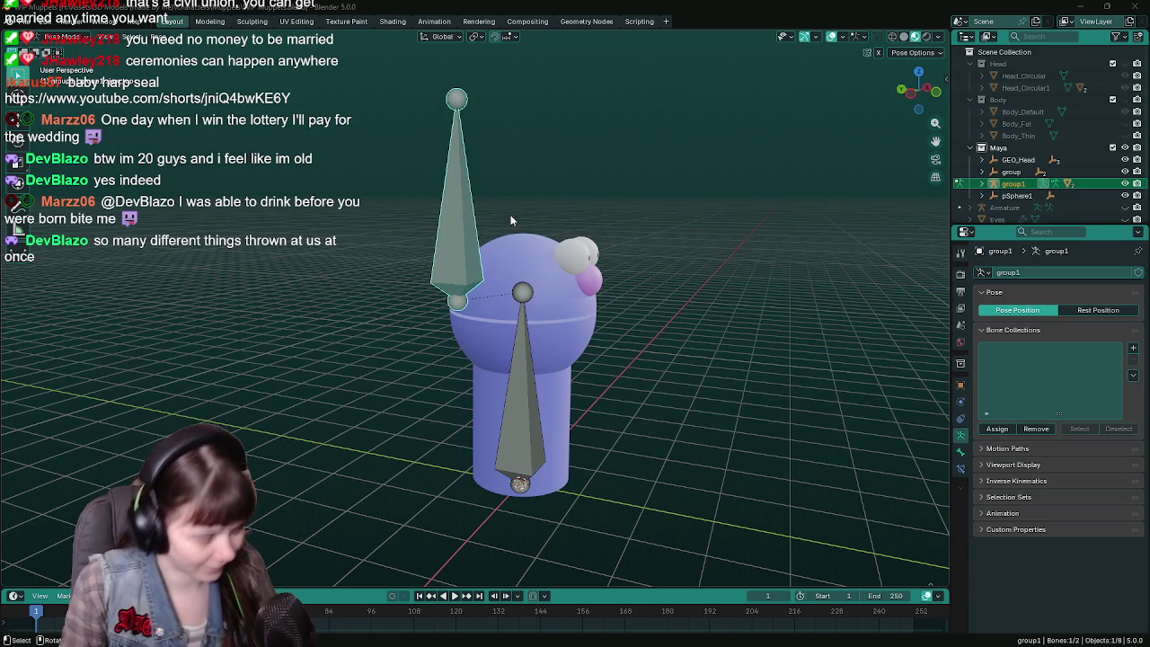
# Cycle the Muppet armature's bones through Edit and Pose Mode, deselect them, and switch to Object Mode.
pyautogui.moveTo(350, 119); pyautogui.dragTo(694, 608)
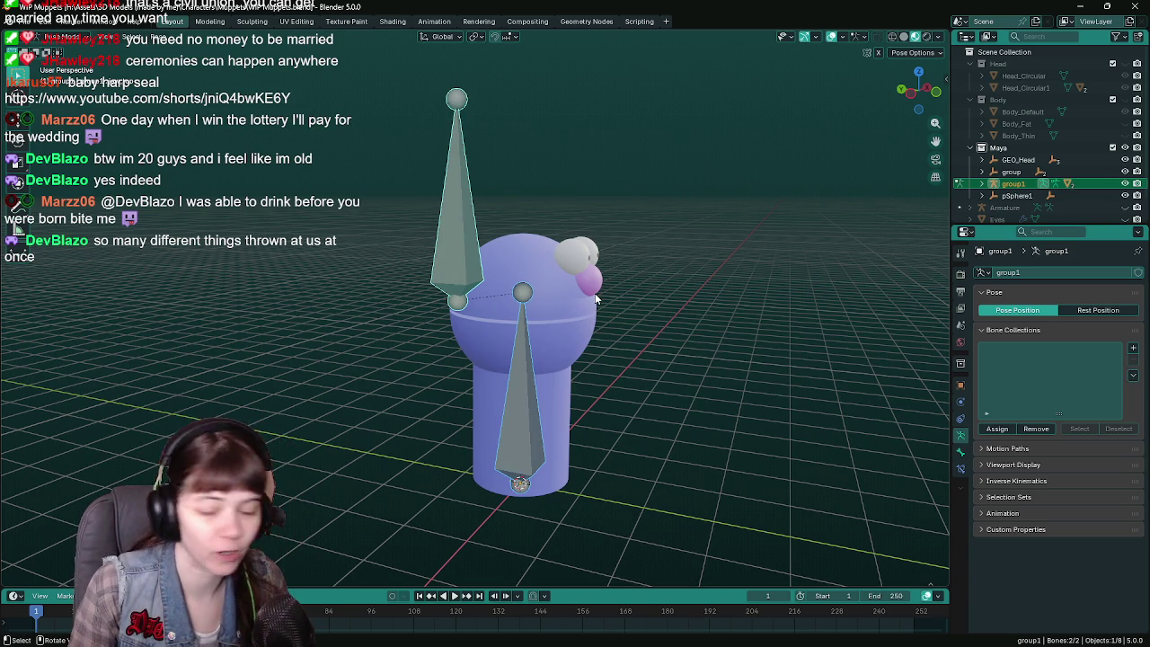
pyautogui.press('Tab')
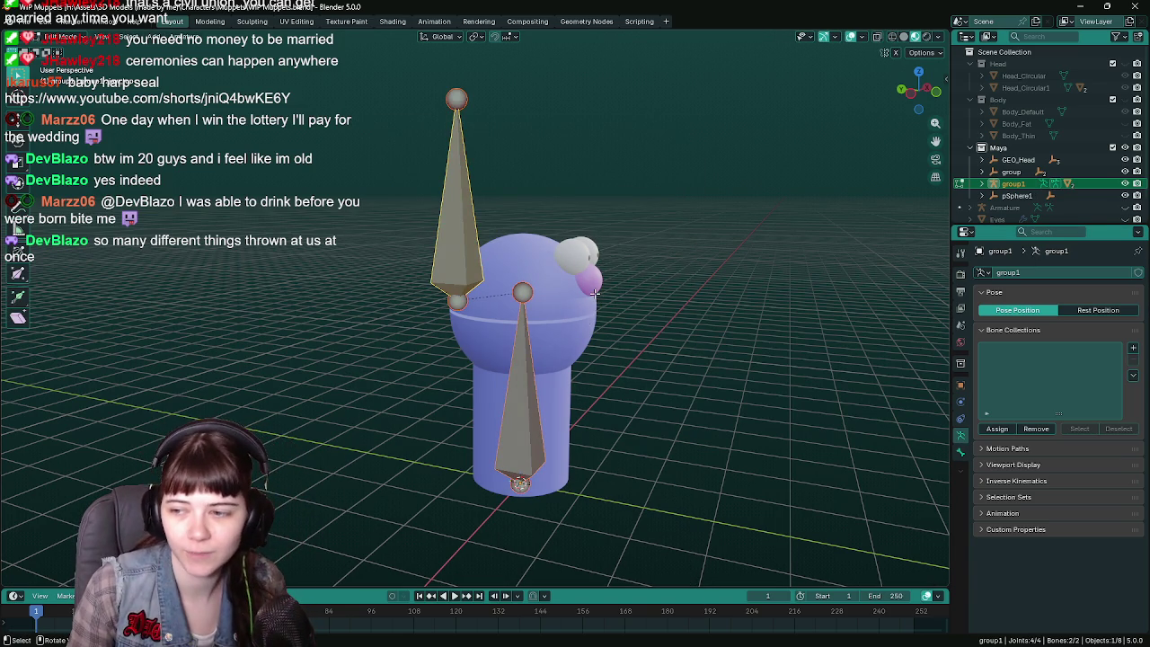
pyautogui.press('Tab')
pyautogui.click(556, 282)
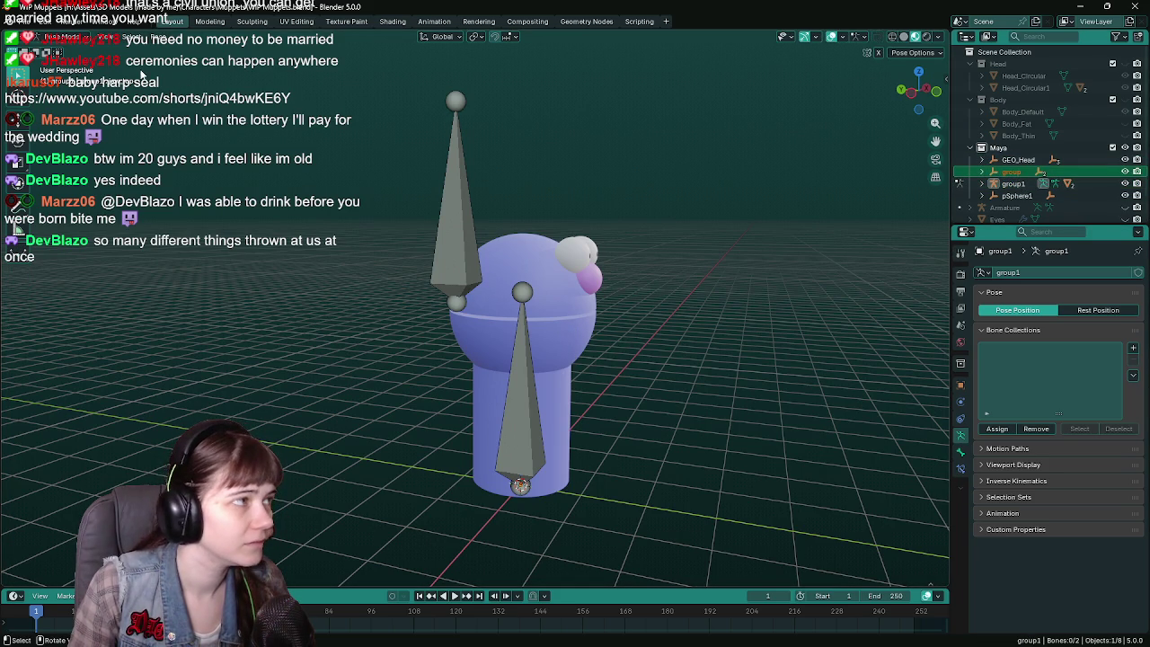
pyautogui.click(81, 39)
pyautogui.click(81, 52)
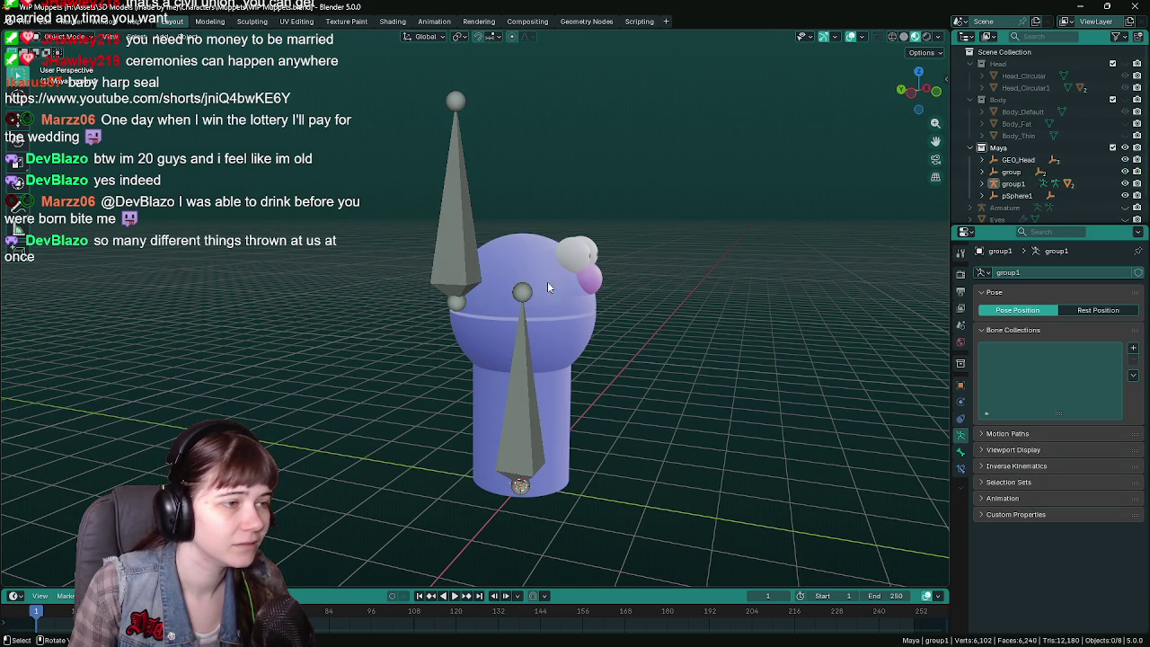
# Select the Muppet body mesh and armature together, then return to Unreal Engine.
pyautogui.press('a')
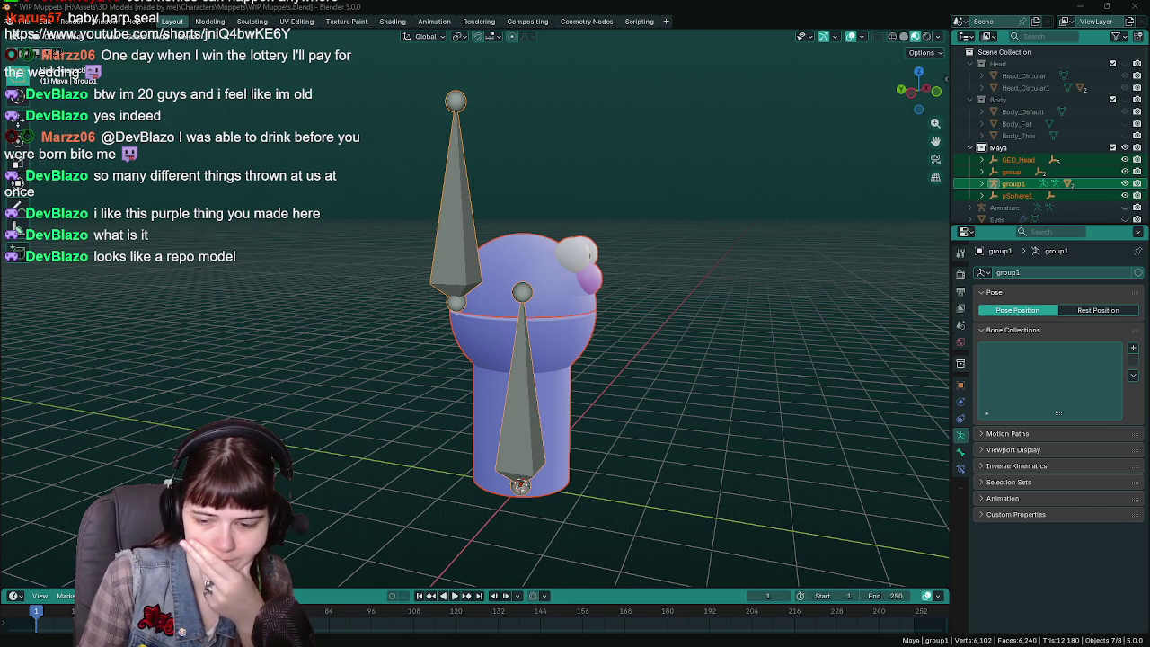
pyautogui.hotkey('alt', 'Tab')
# Create a Character folder in Content > Blueprints and drag MuppetbyTankControlGames.fbx into it.
pyautogui.click(47, 637)
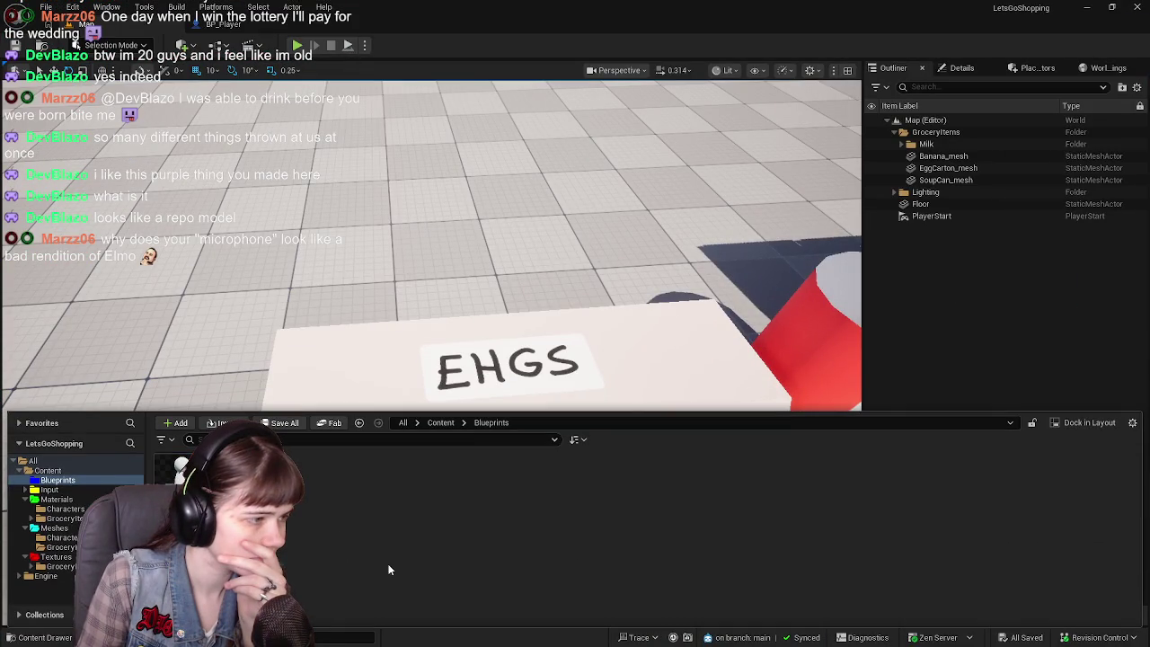
pyautogui.click(441, 422)
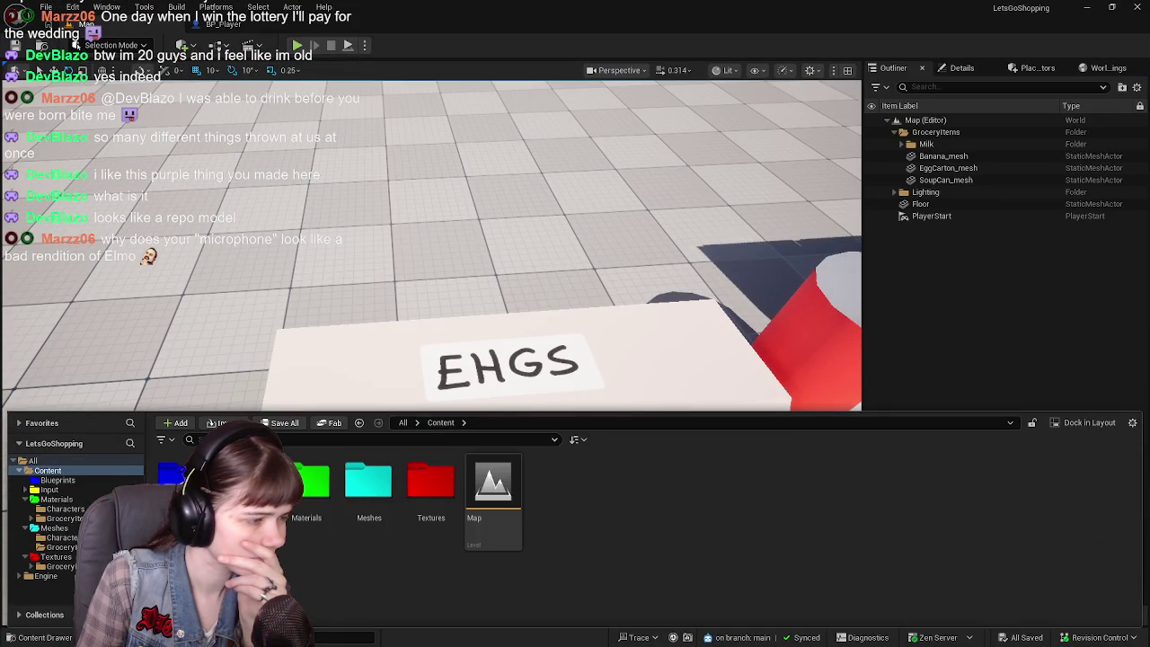
pyautogui.doubleClick(185, 485)
pyautogui.rightClick(320, 531)
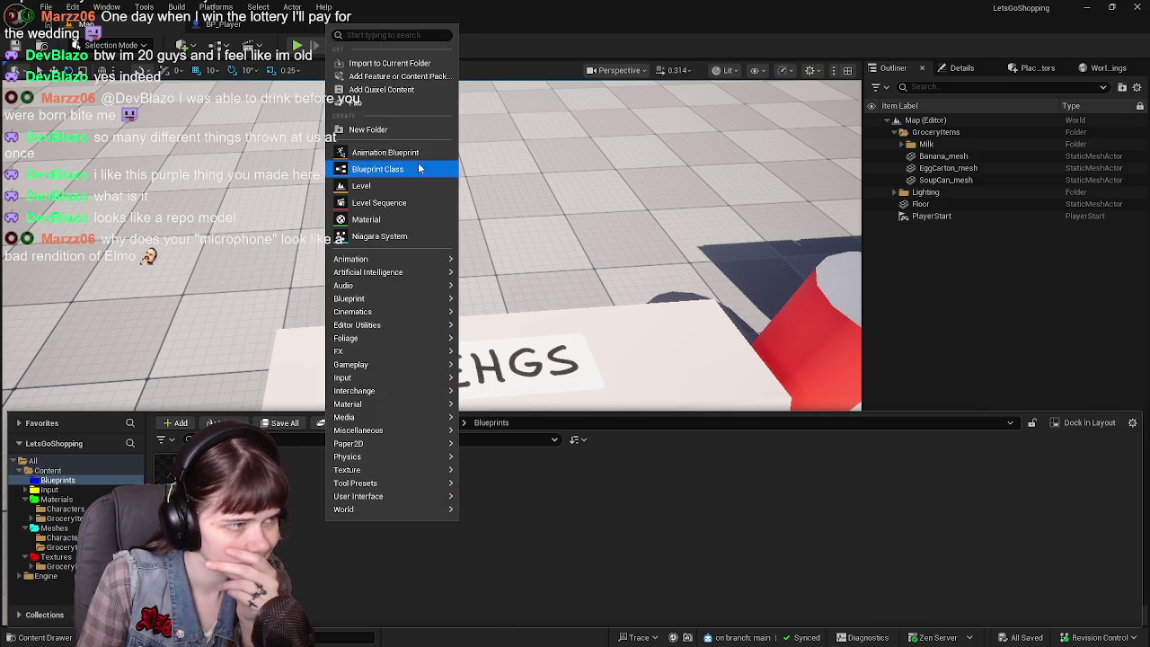
pyautogui.click(402, 130)
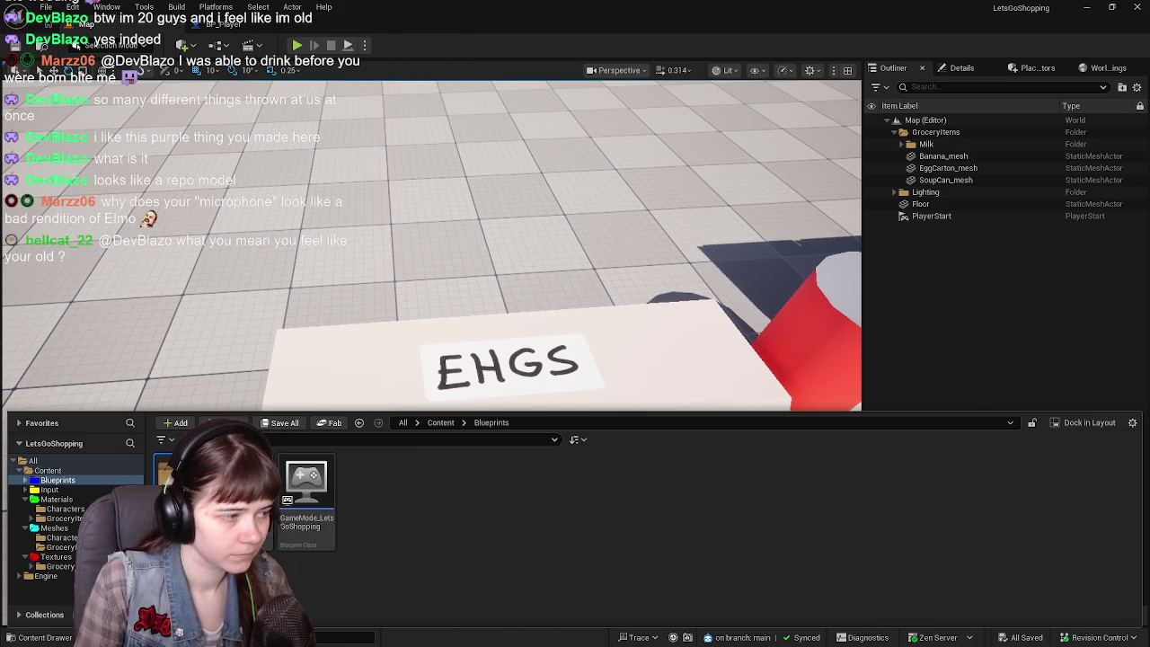
pyautogui.doubleClick(180, 486)
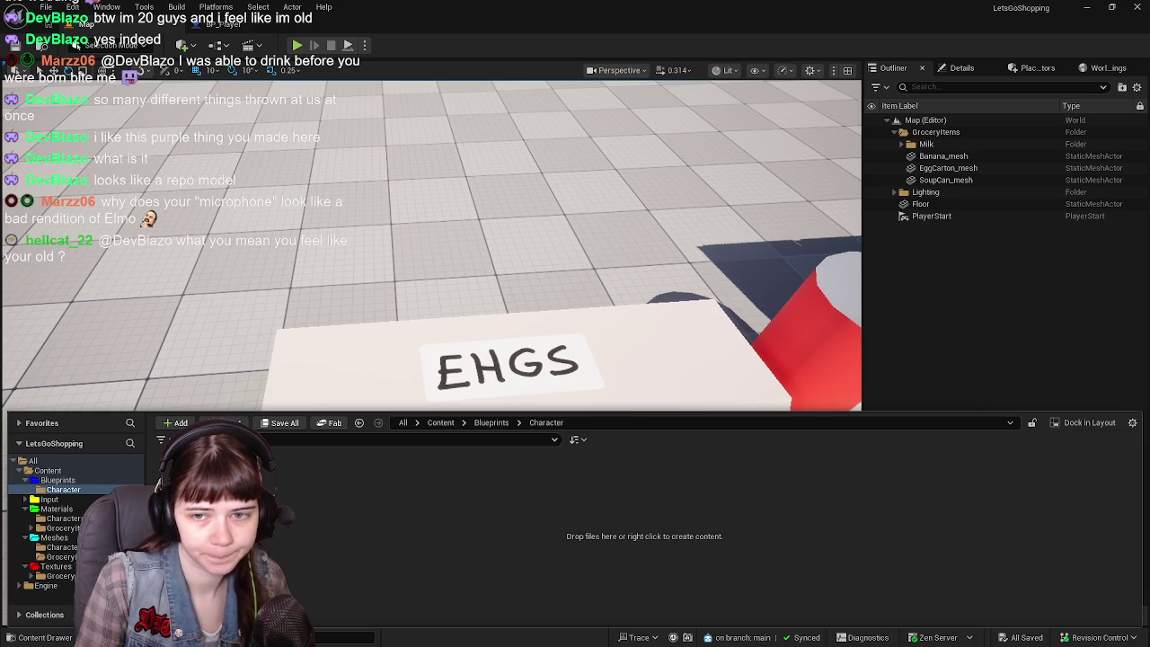
pyautogui.moveTo(1149, 382); pyautogui.dragTo(1025, 515)
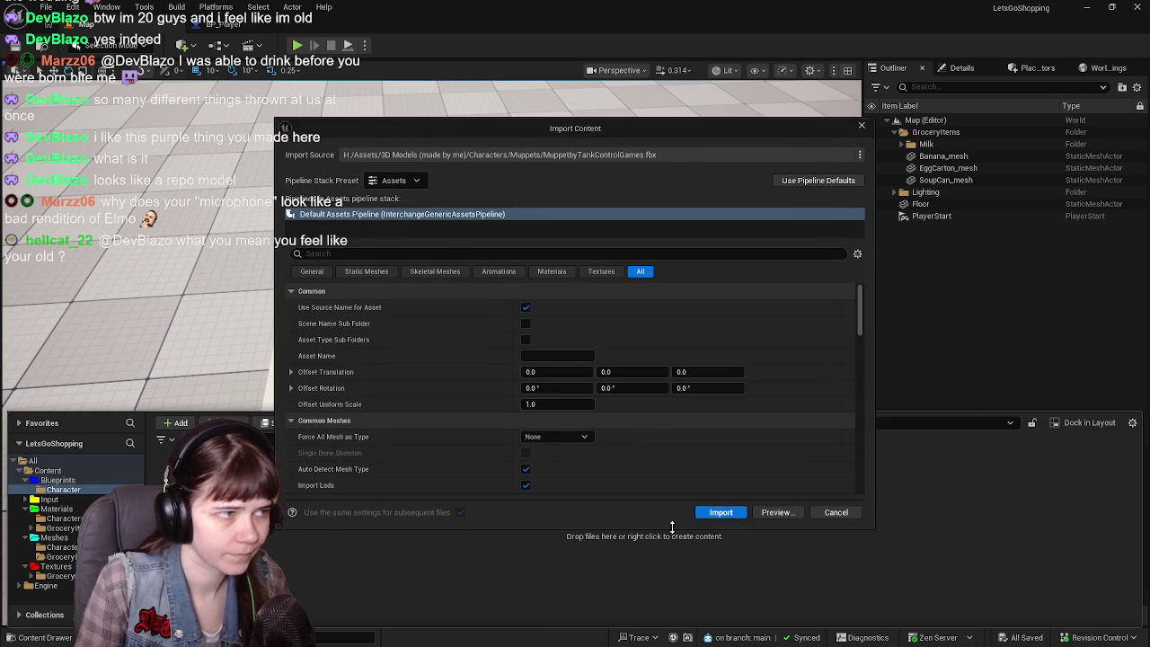
# Import the Muppet .fbx, adding the MuppetRig mesh, skeleton, physics asset and materials to Character.
pyautogui.click(719, 504)
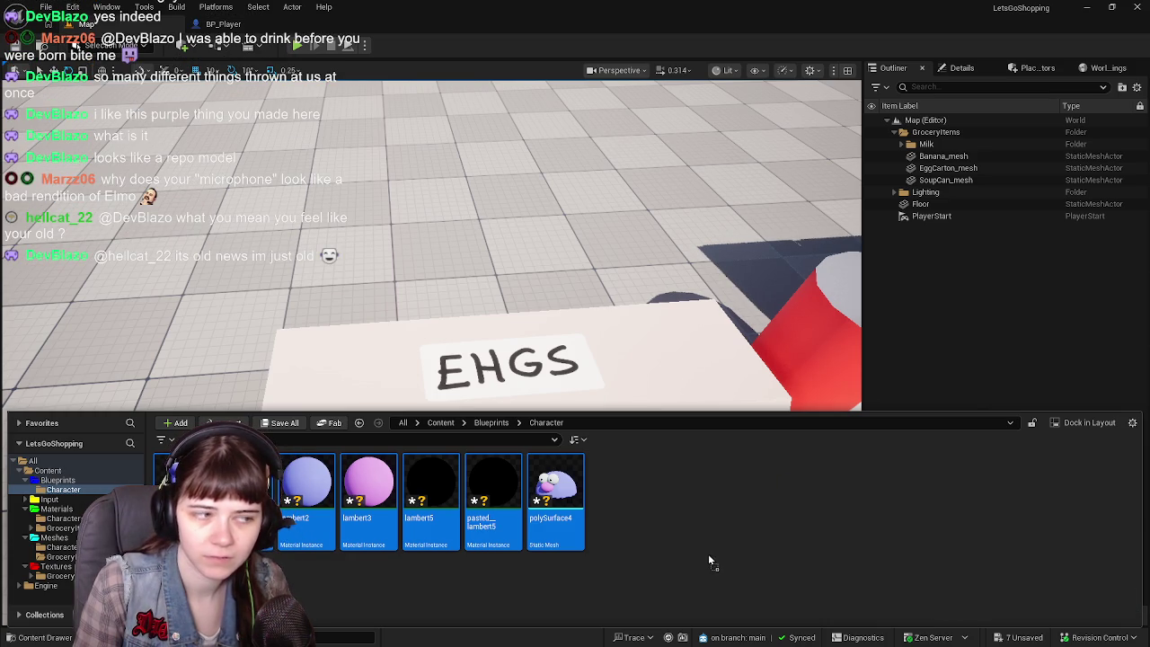
pyautogui.click(743, 514)
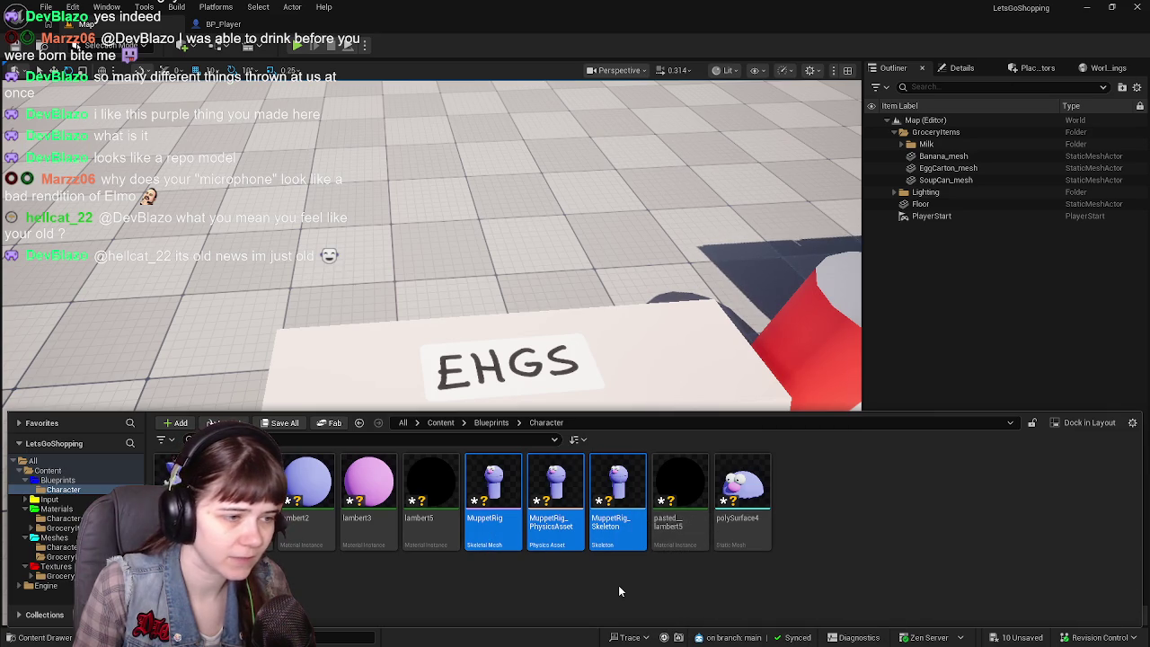
pyautogui.click(743, 503)
pyautogui.click(169, 481)
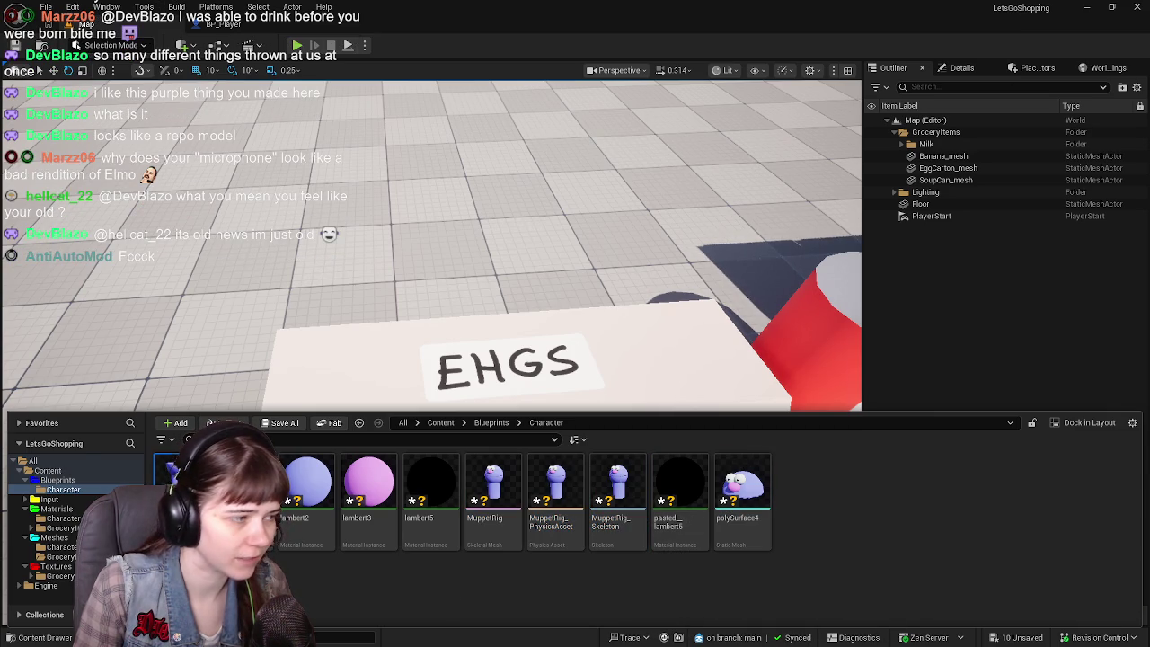
pyautogui.click(562, 530)
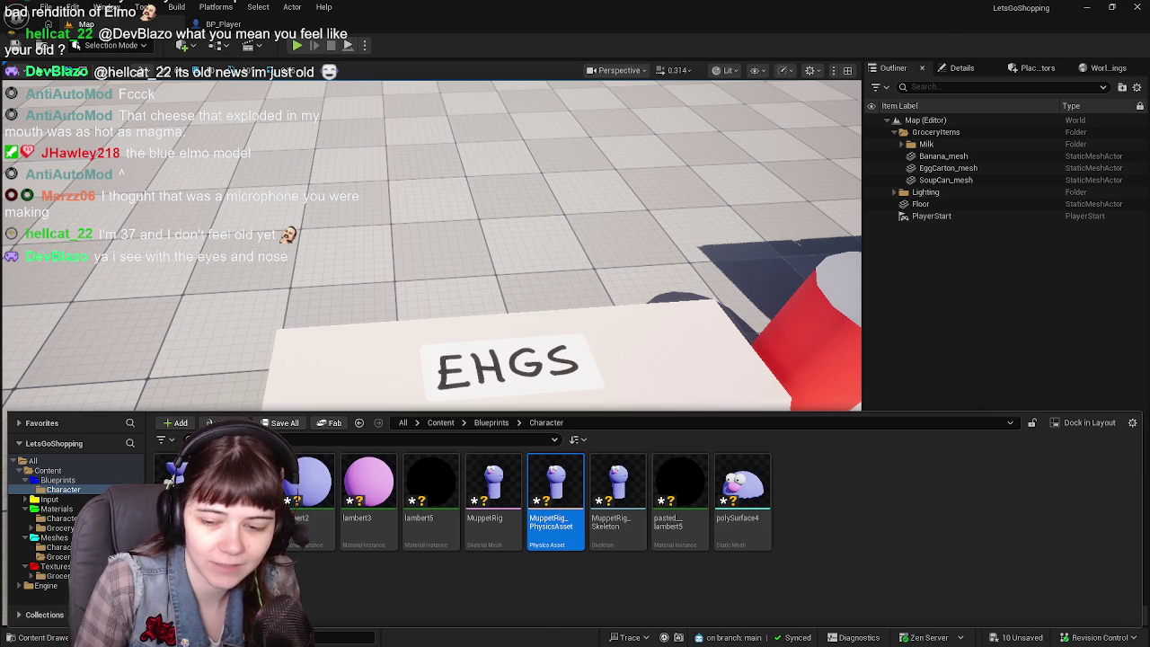
pyautogui.hotkey('alt', 'Tab')
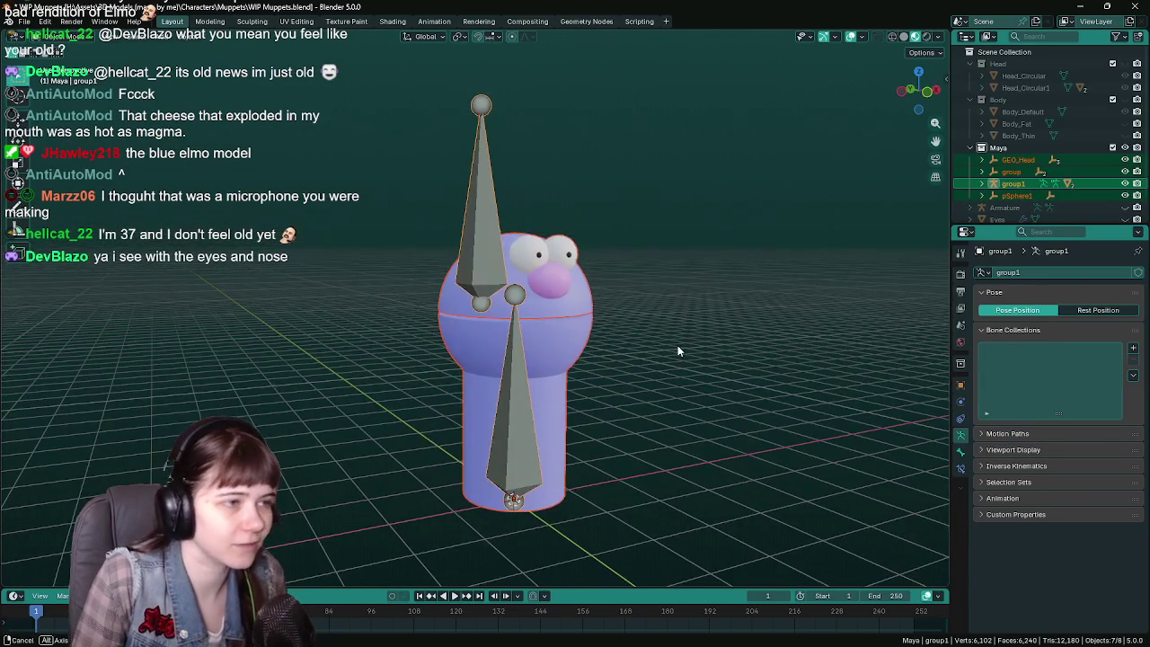
# Hide the Maya rig collection and show Elmo's Body_Default, Head_Circular, Eyes and Nose in the Outliner.
pyautogui.click(1112, 147)
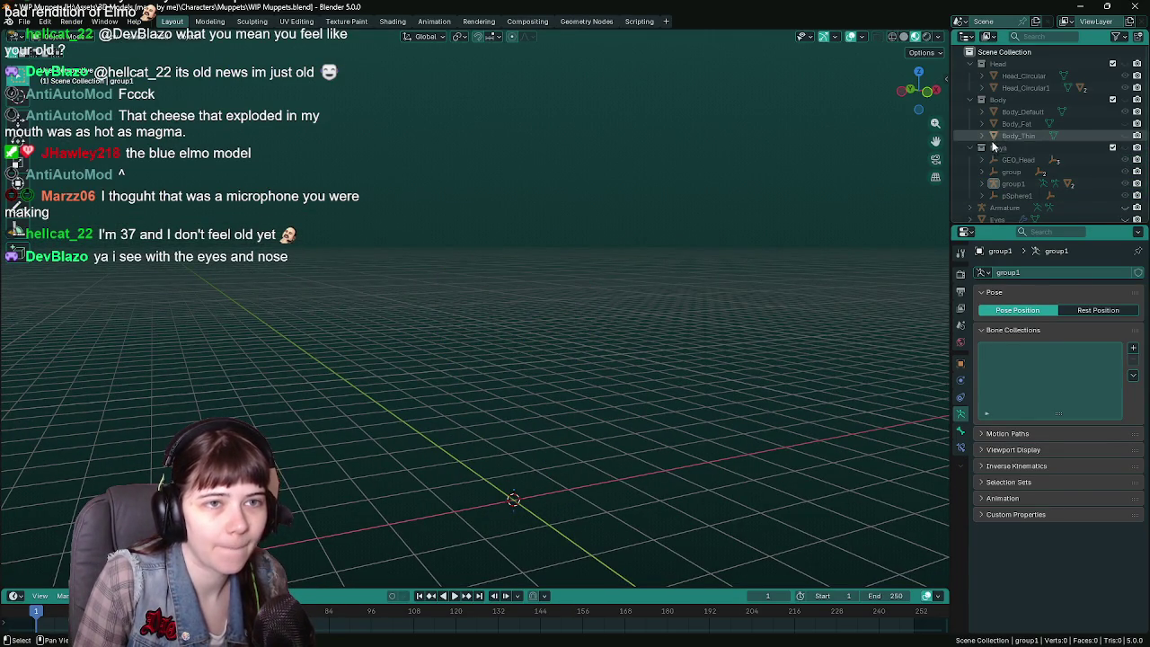
pyautogui.click(981, 147)
pyautogui.click(1125, 111)
pyautogui.click(1126, 76)
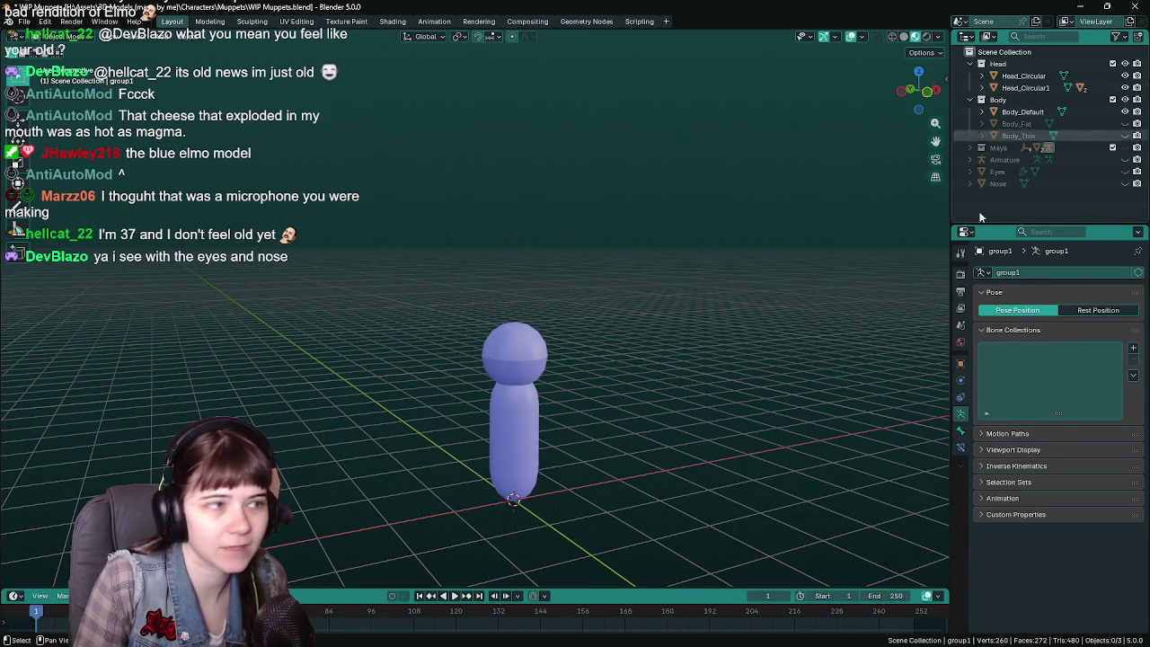
pyautogui.scroll(3, 720, 353)
pyautogui.click(1125, 172)
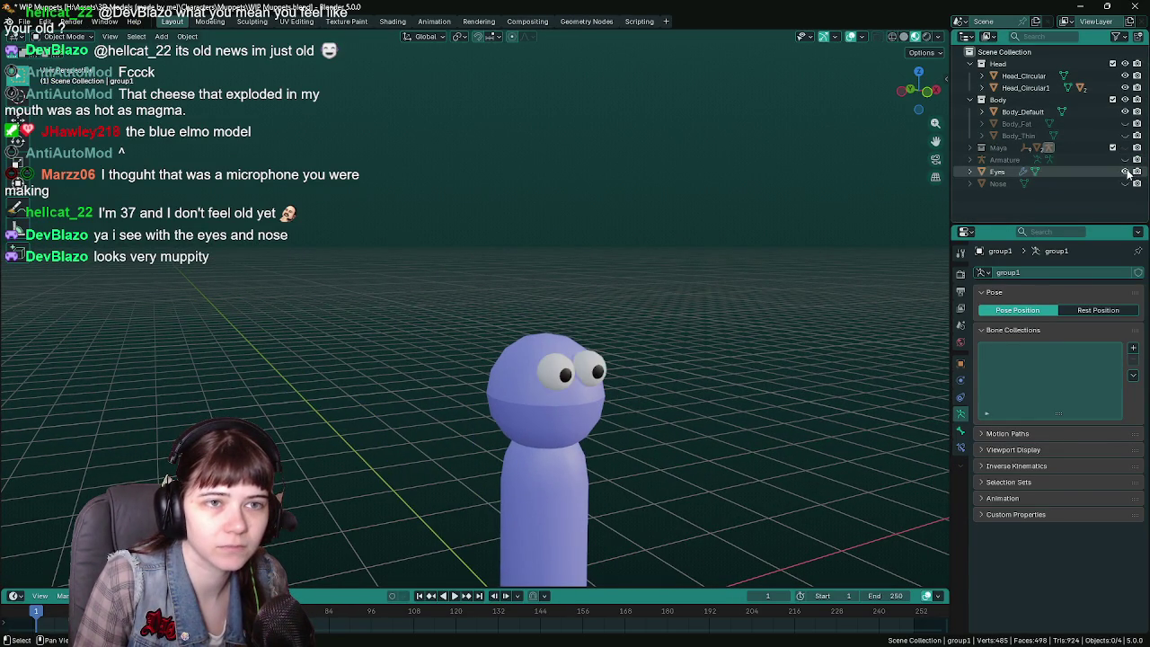
pyautogui.click(1125, 184)
pyautogui.scroll(3, 676, 334)
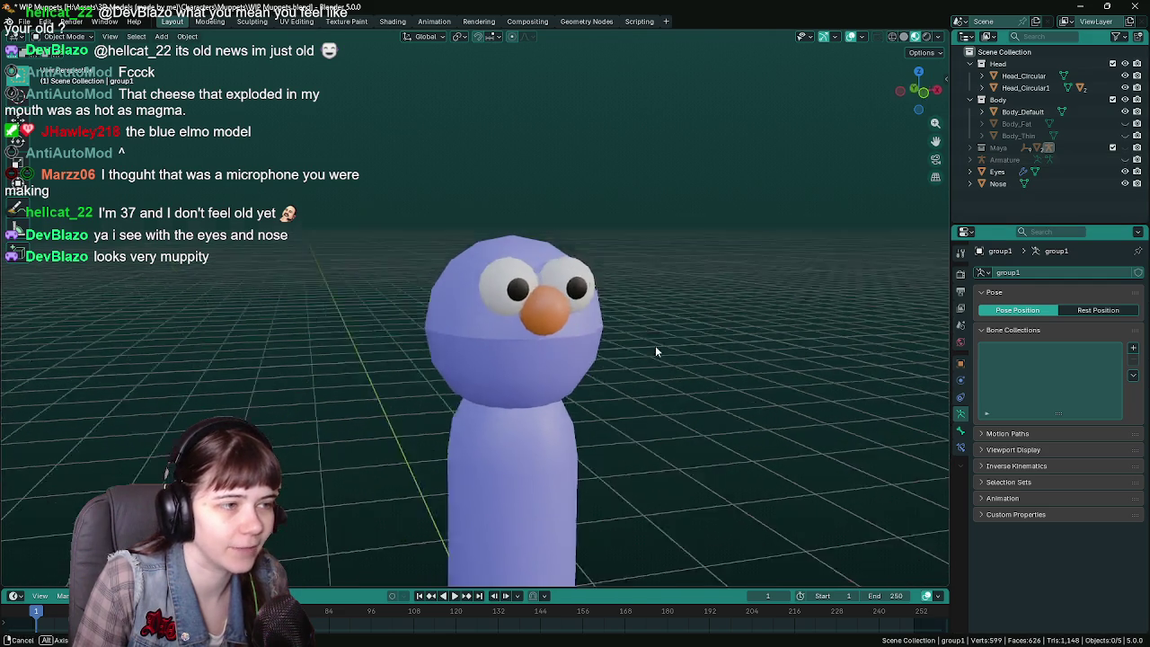
pyautogui.scroll(-3, 661, 333)
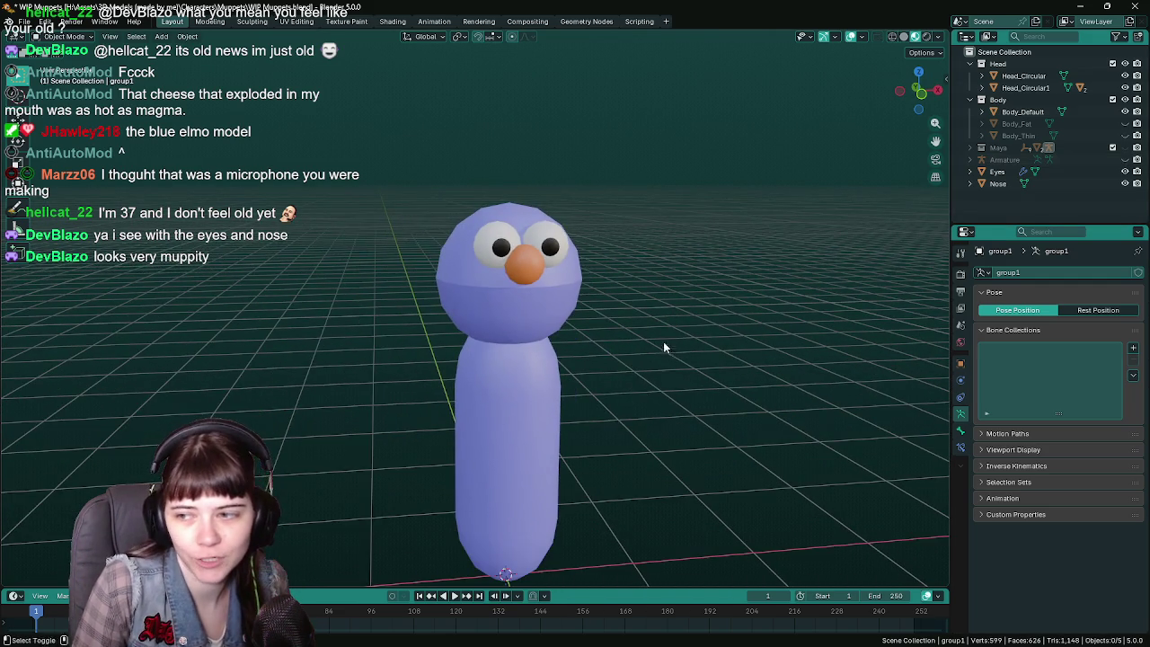
pyautogui.scroll(2, 664, 341)
# Briefly show Elmo's armature, inspecting it from above, then hide it again.
pyautogui.click(1126, 159)
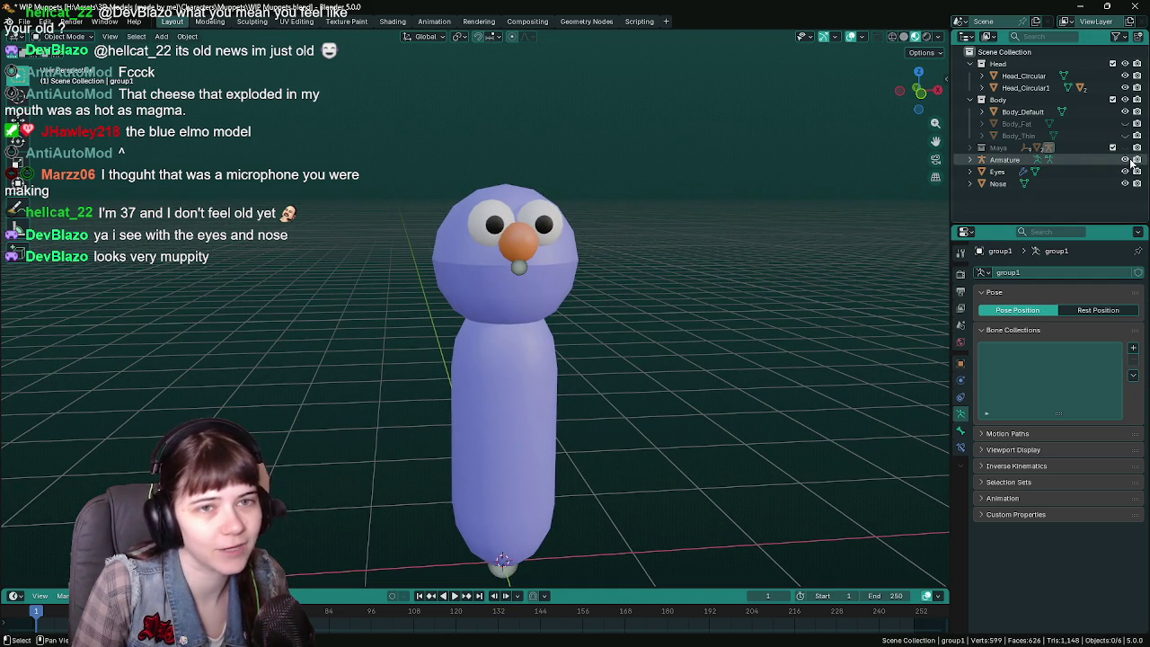
pyautogui.scroll(-2, 592, 374)
pyautogui.moveTo(591, 373); pyautogui.dragTo(695, 315)
pyautogui.click(1126, 159)
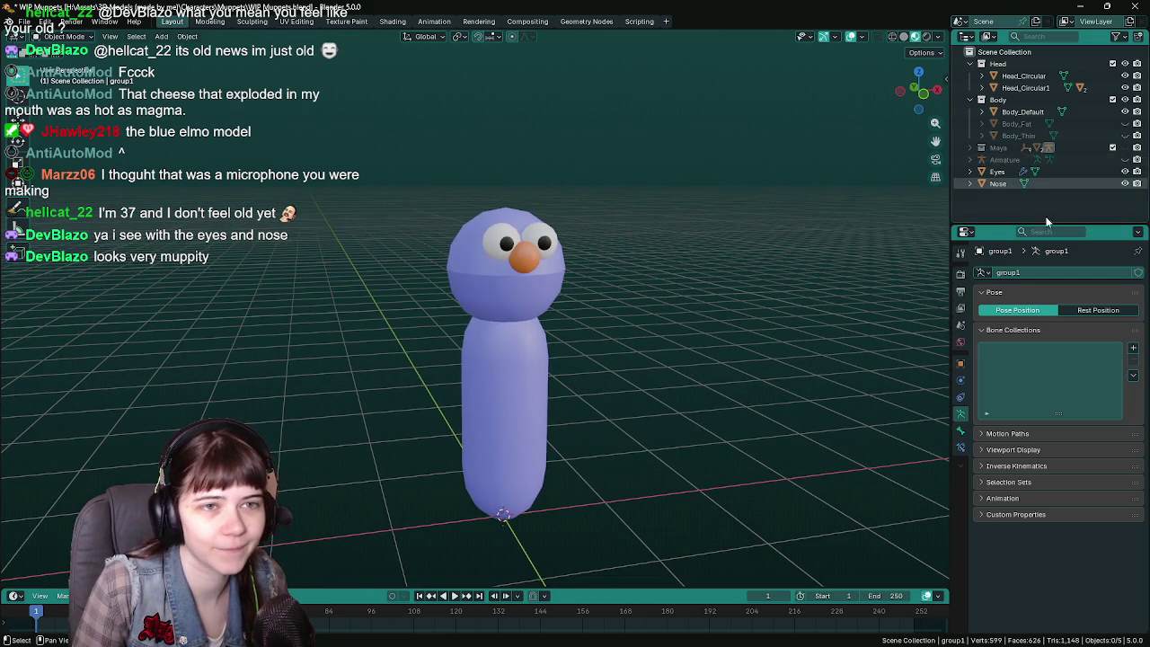
pyautogui.scroll(3, 682, 373)
# Save the WIP Muppets file and switch back to Unreal Engine.
pyautogui.hotkey('ctrl', 's')
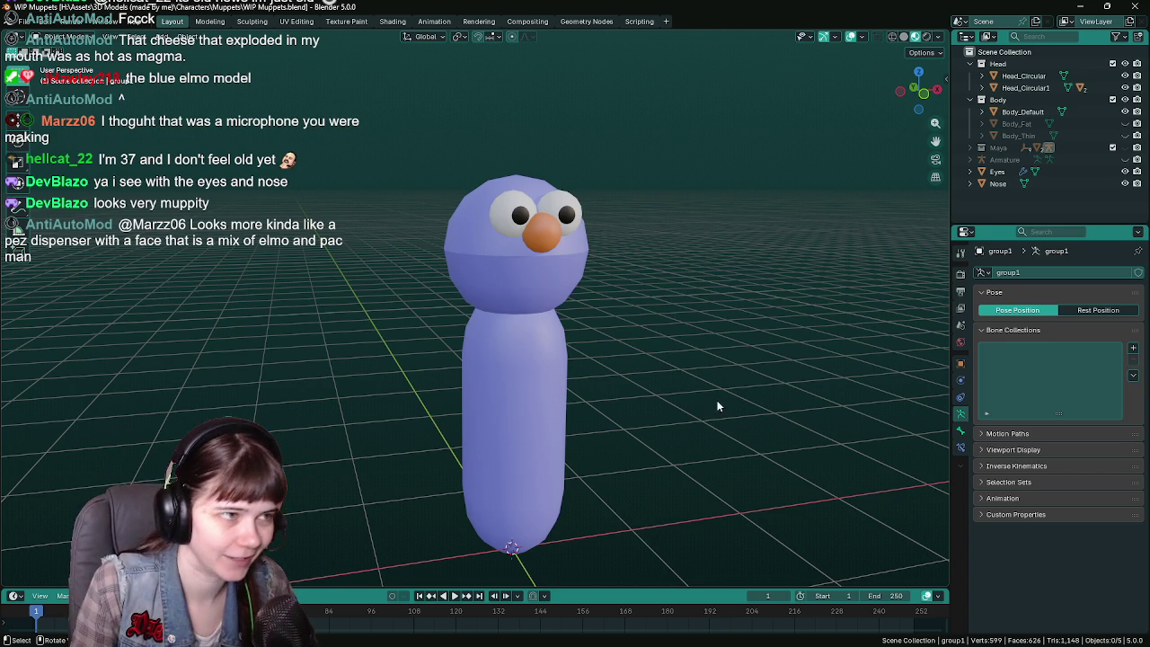
pyautogui.scroll(-1, 683, 382)
pyautogui.scroll(1, 558, 371)
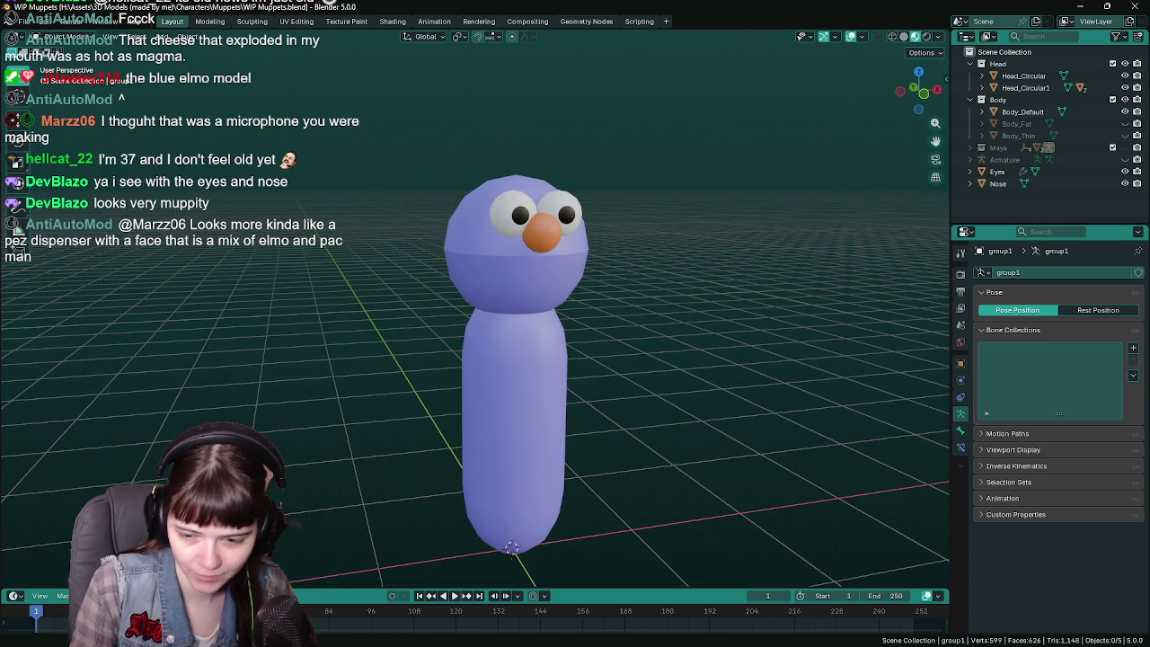
pyautogui.hotkey('alt', 'Tab')
pyautogui.click(842, 545)
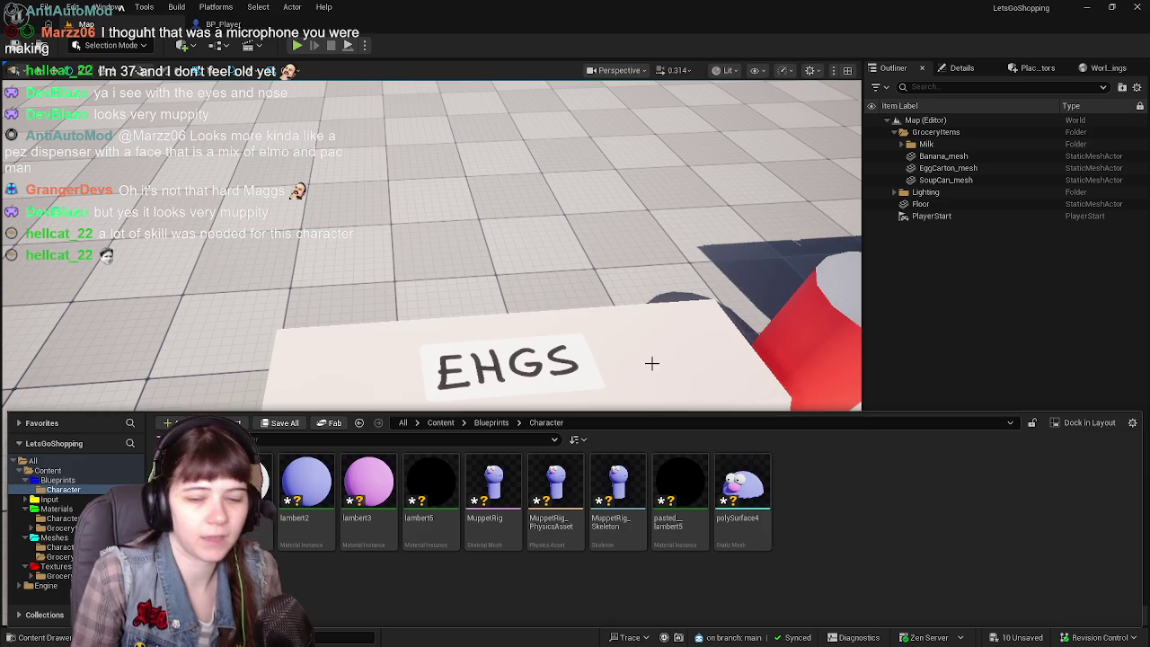
# Drag BP_Player from the Blueprints folder onto the shopping map's floor.
pyautogui.scroll(3, 653, 362)
pyautogui.scroll(-3, 431, 351)
pyautogui.hotkey('ctrl', 'space')
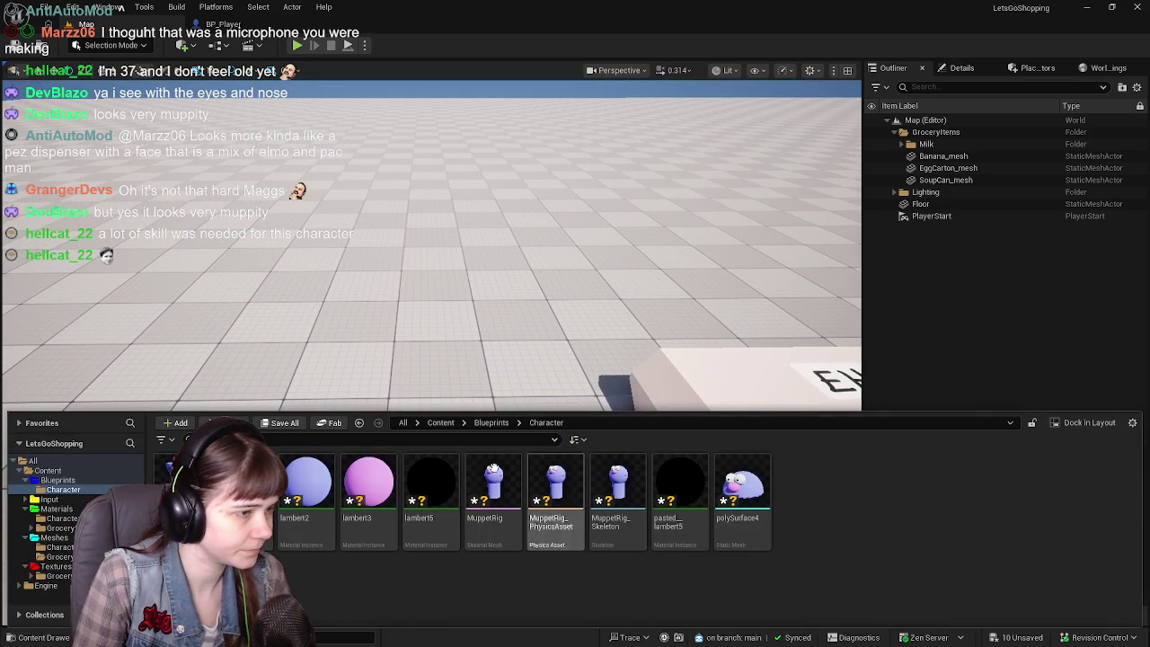
pyautogui.click(492, 422)
pyautogui.moveTo(247, 490)
pyautogui.mouseDown()
pyautogui.moveTo(333, 269)
pyautogui.moveTo(421, 413)
pyautogui.moveTo(409, 370)
pyautogui.moveTo(421, 357)
pyautogui.moveTo(329, 404)
pyautogui.moveTo(269, 404)
pyautogui.moveTo(270, 369)
pyautogui.moveTo(373, 417)
pyautogui.moveTo(373, 377)
pyautogui.moveTo(373, 417)
pyautogui.mouseUp()
# Deselect BP_Player, collapse the GroceryItems folder, and reopen the Content Drawer.
pyautogui.click(947, 317)
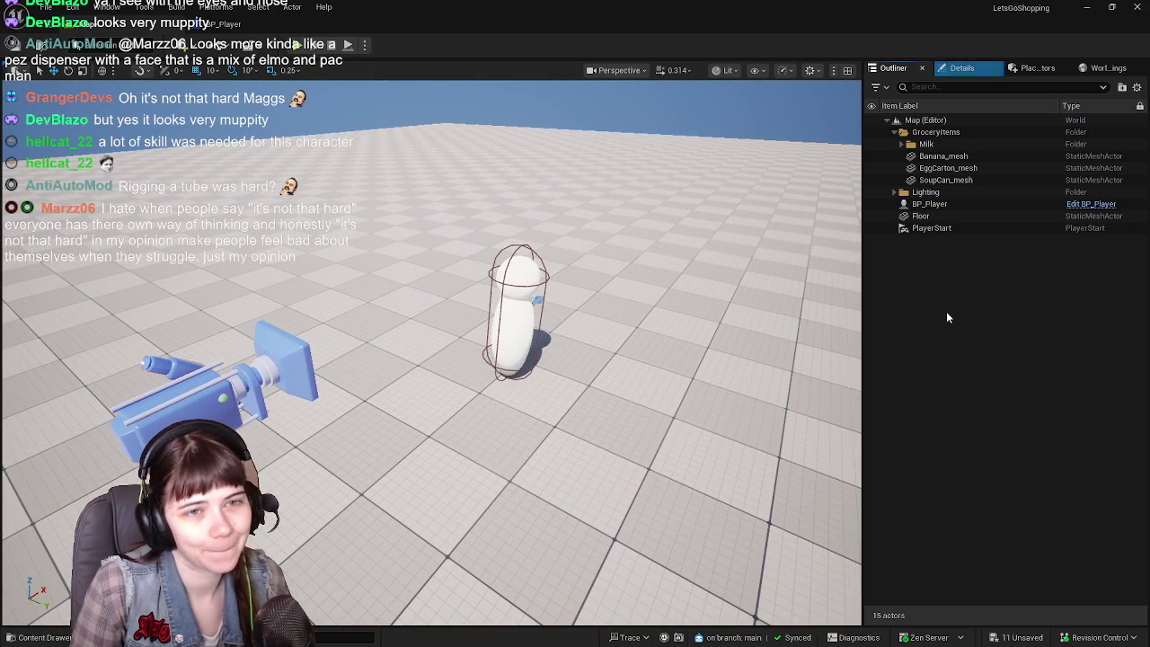
pyautogui.click(893, 131)
pyautogui.moveTo(799, 392); pyautogui.dragTo(799, 391)
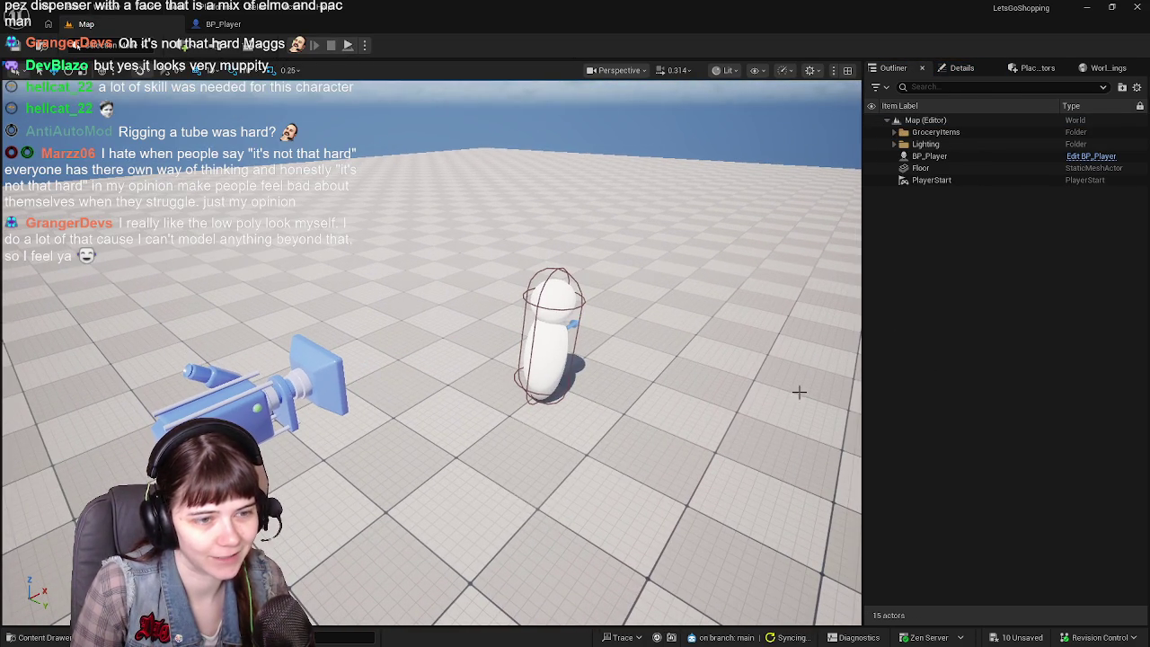
pyautogui.hotkey('ctrl', 'space')
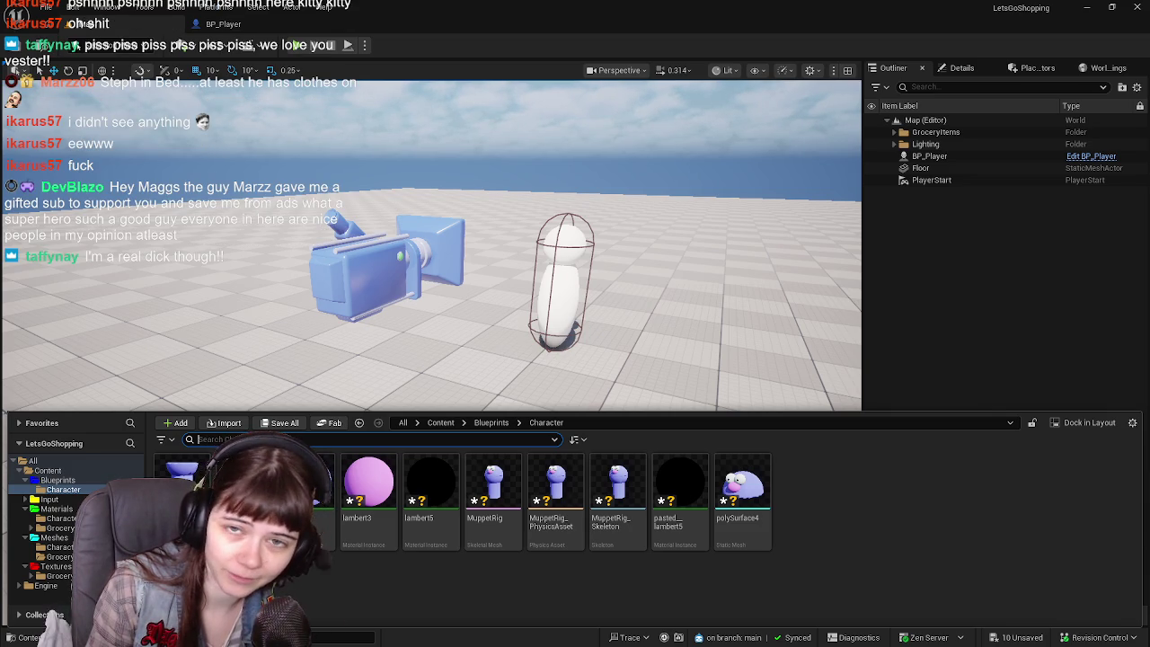
# Start a search among the Character folder's assets.
pyautogui.click(198, 439)
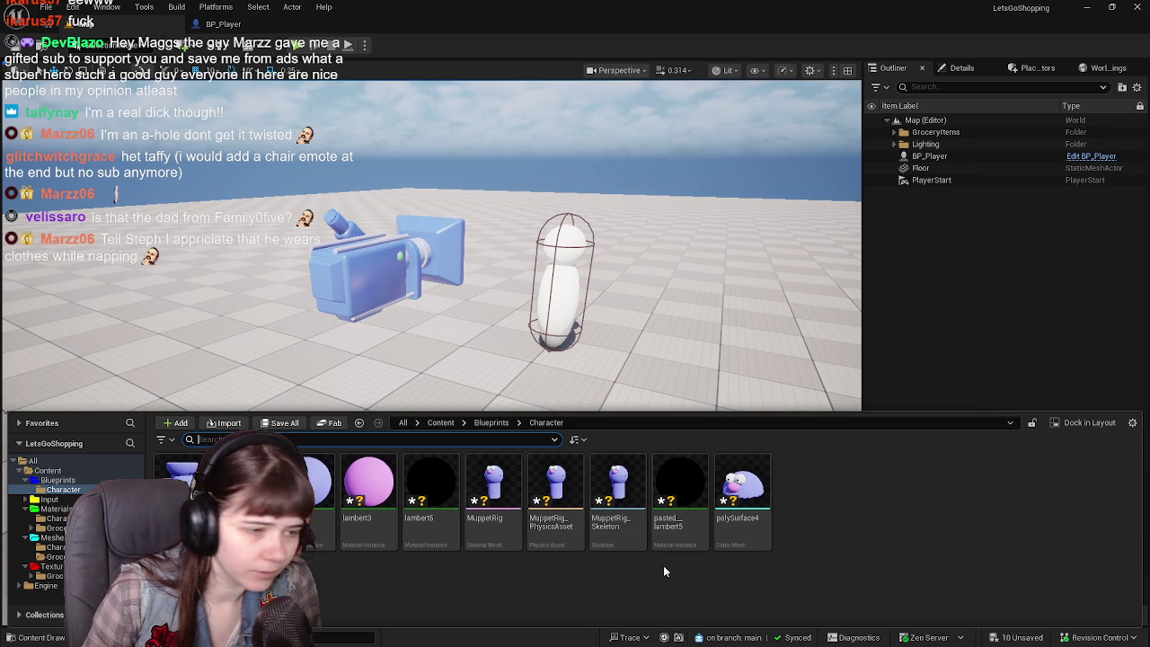
# Return to Blueprints and save all unsaved Character assets with Save All and Save Selected.
pyautogui.click(492, 422)
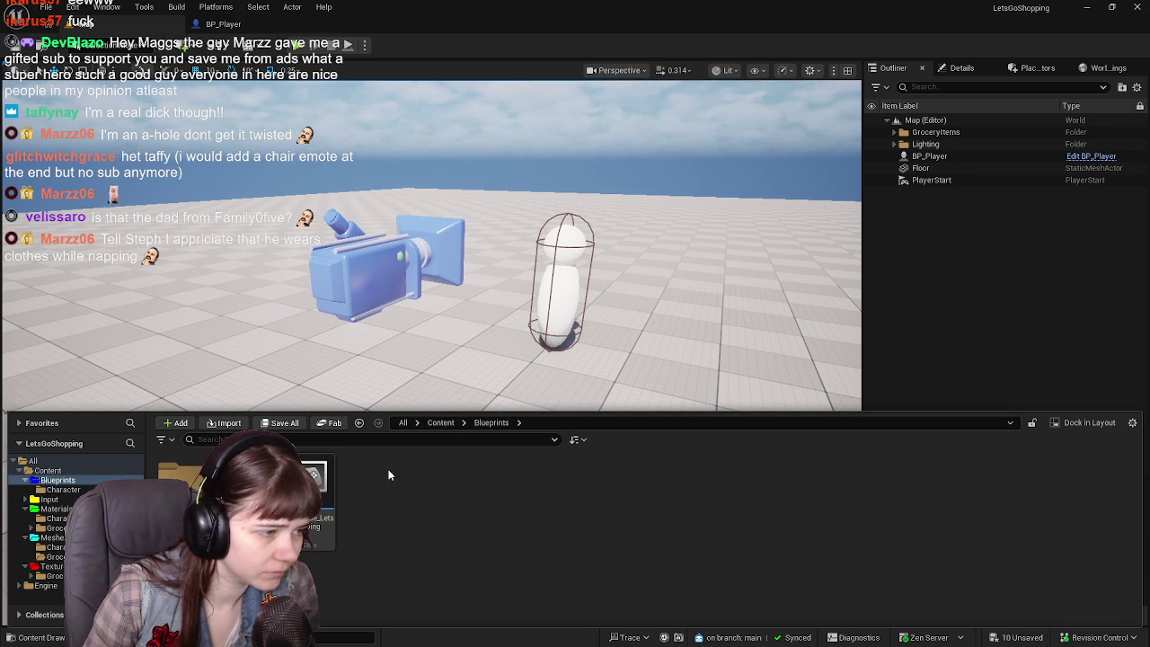
pyautogui.click(281, 423)
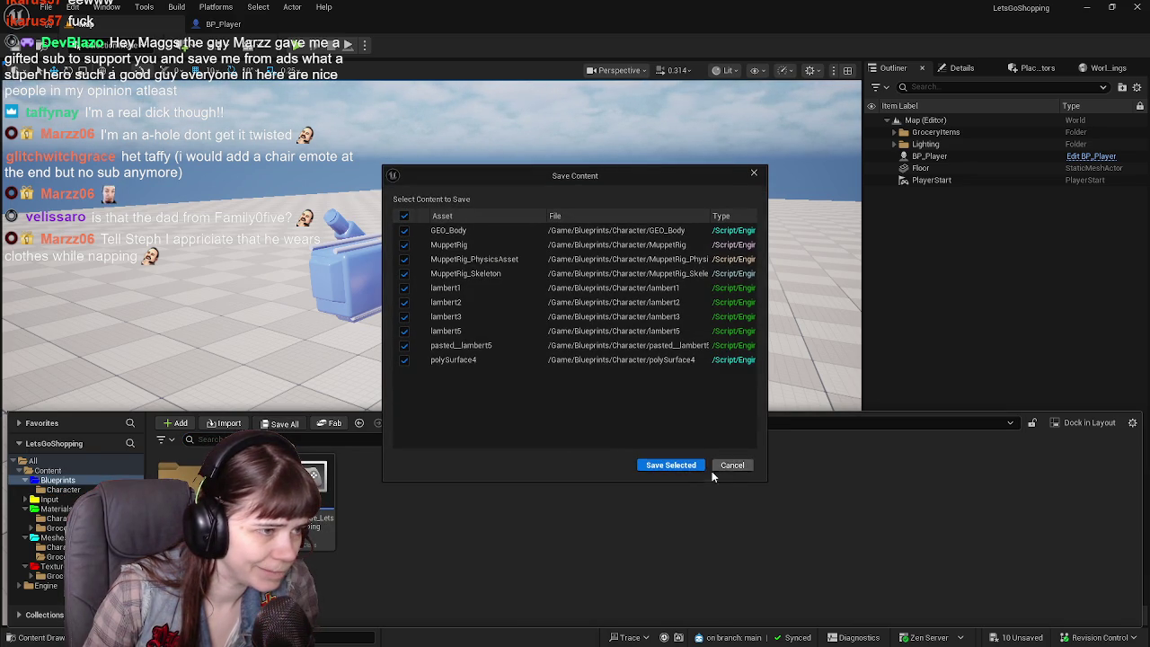
pyautogui.click(659, 468)
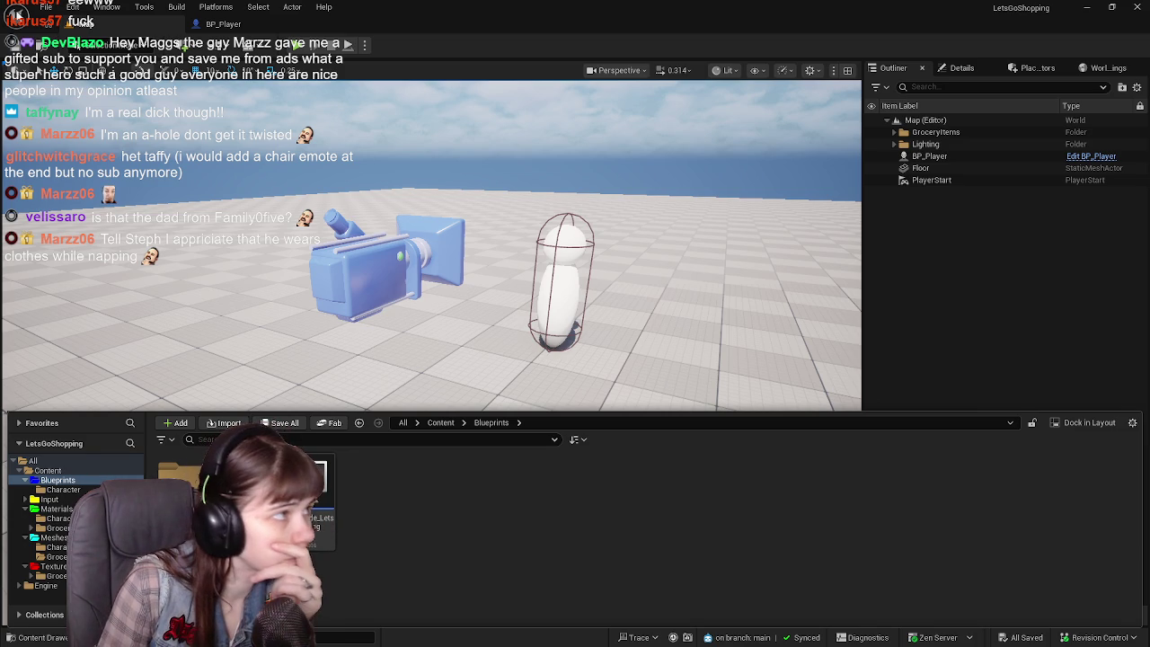
pyautogui.click(76, 7)
pyautogui.click(101, 206)
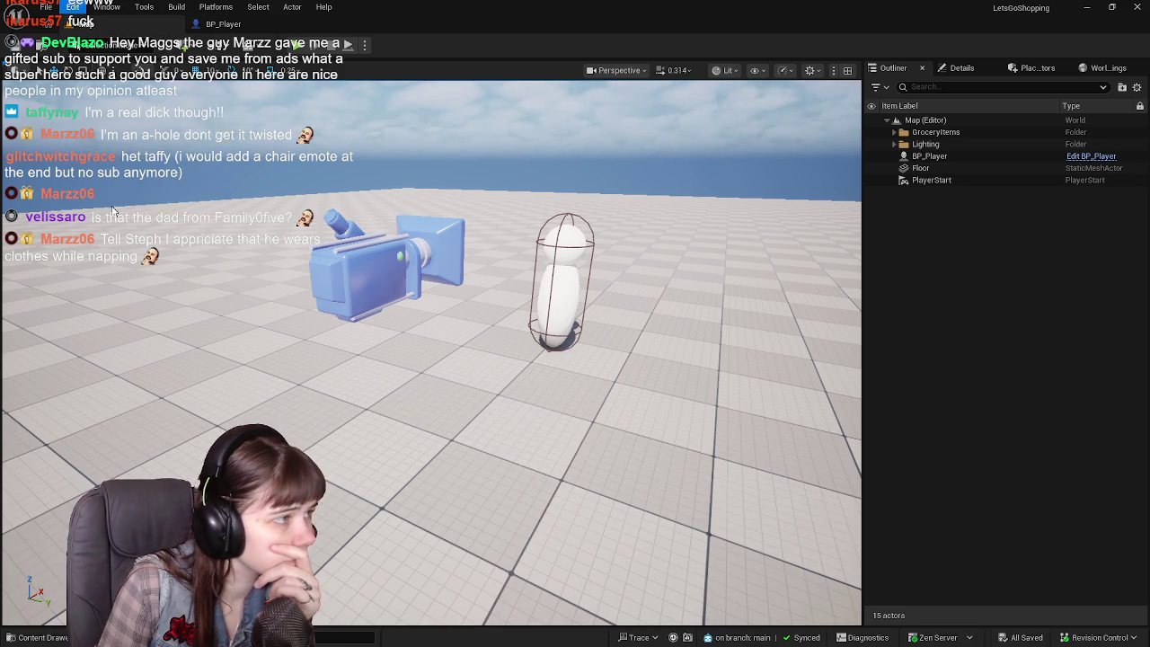
pyautogui.write('audio')
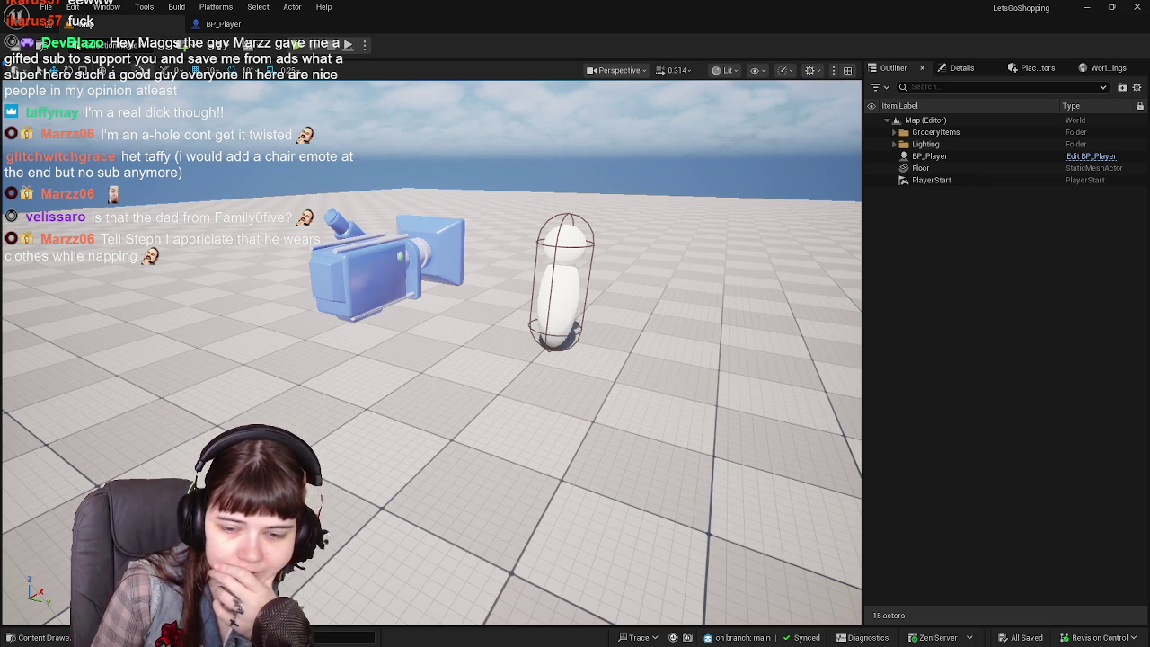
pyautogui.click(36, 638)
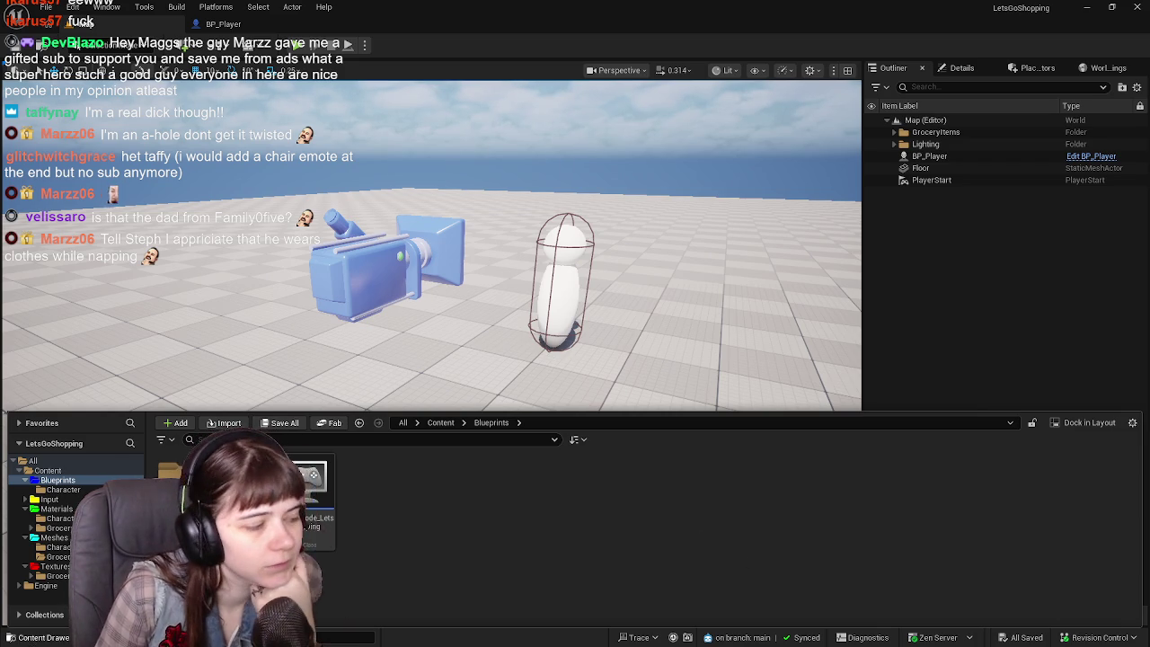
pyautogui.hotkey('ctrl', 'space')
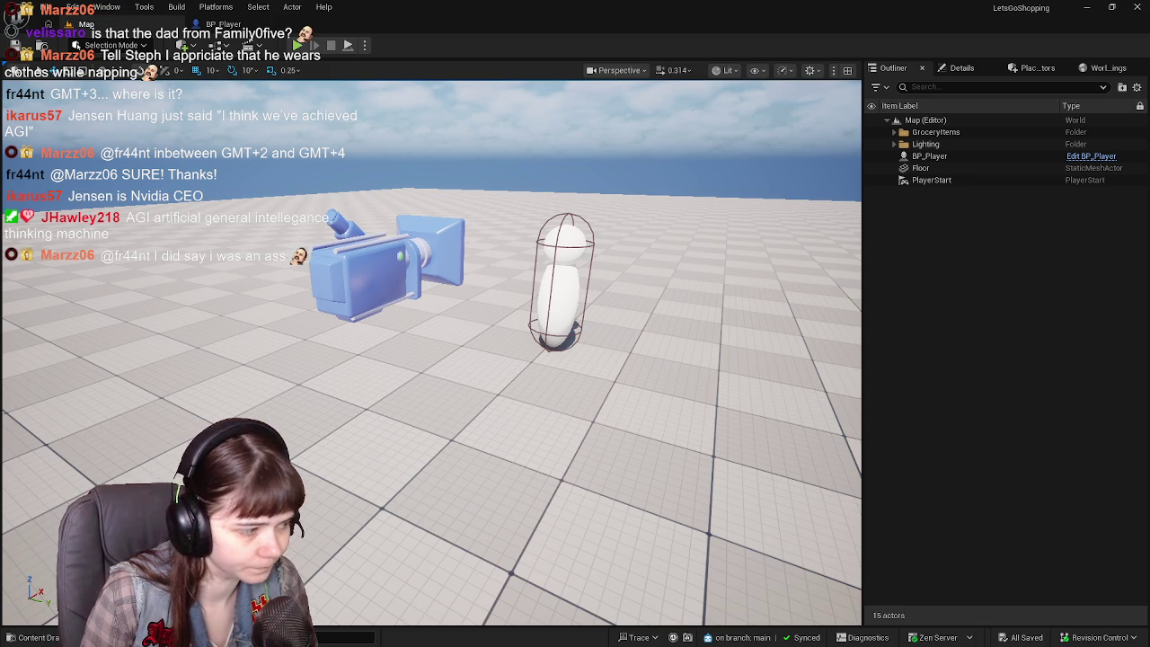
pyautogui.hotkey('ctrl', 'space')
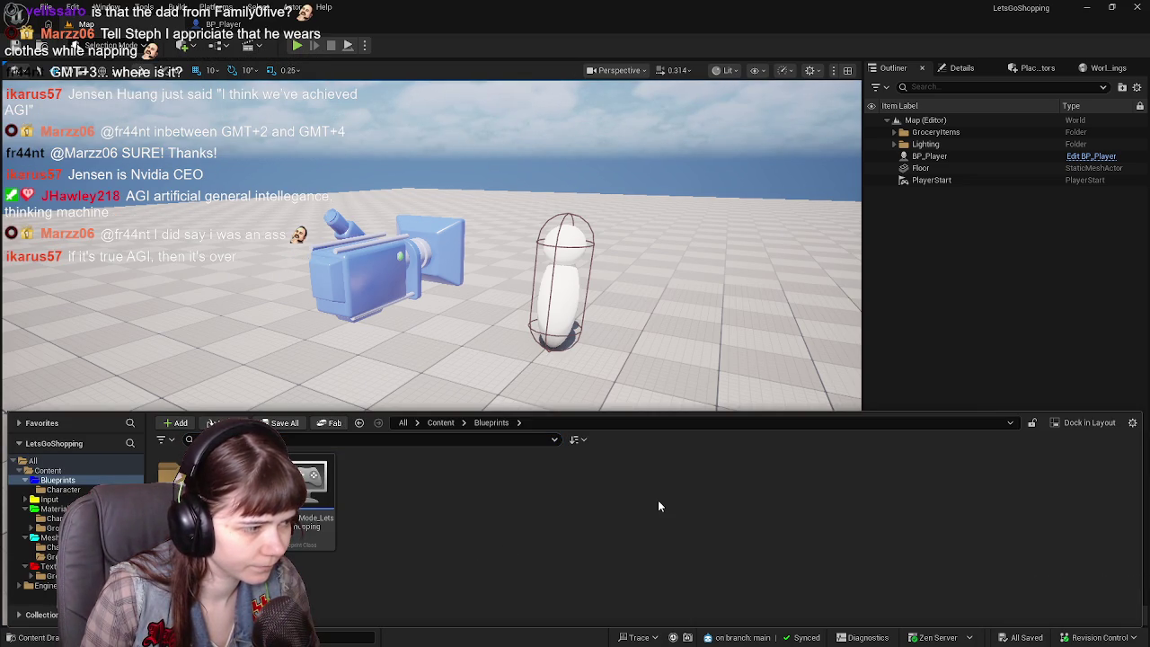
# Switch to Blender, save WIP Muppets.blend, and quit Blender.
pyautogui.click(1087, 7)
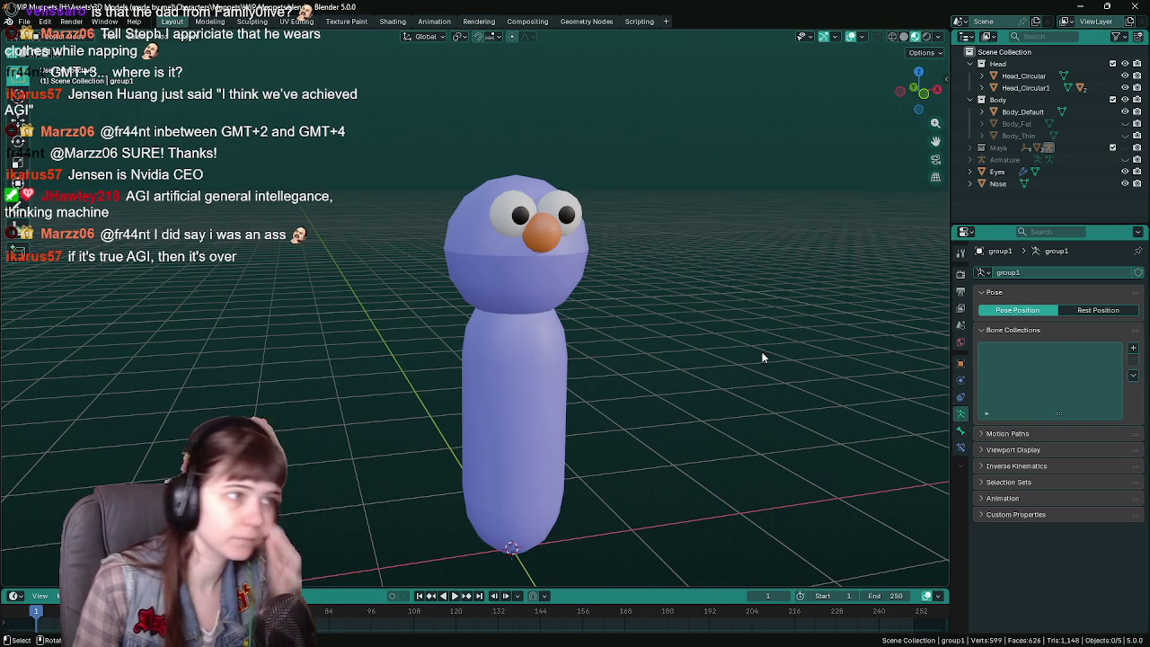
pyautogui.hotkey('ctrl', 's')
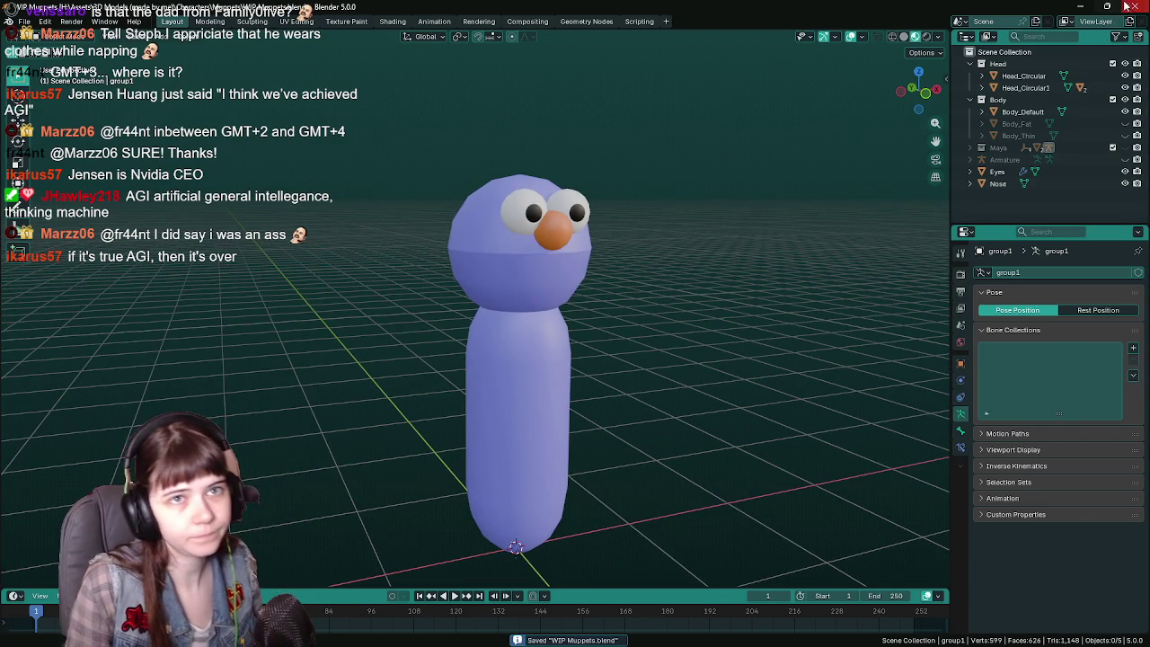
pyautogui.hotkey('ctrl', 'q')
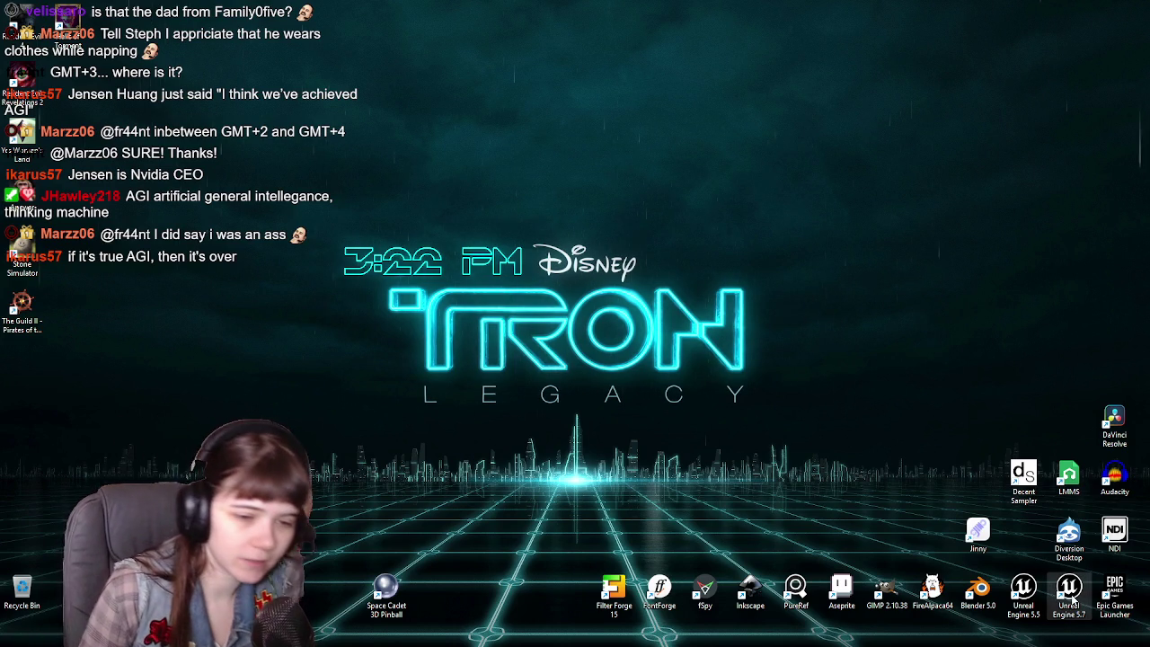
# Launch Unreal Engine 5.7 from the desktop and open the Content Drawer once LetsGoShopping loads.
pyautogui.doubleClick(1057, 598)
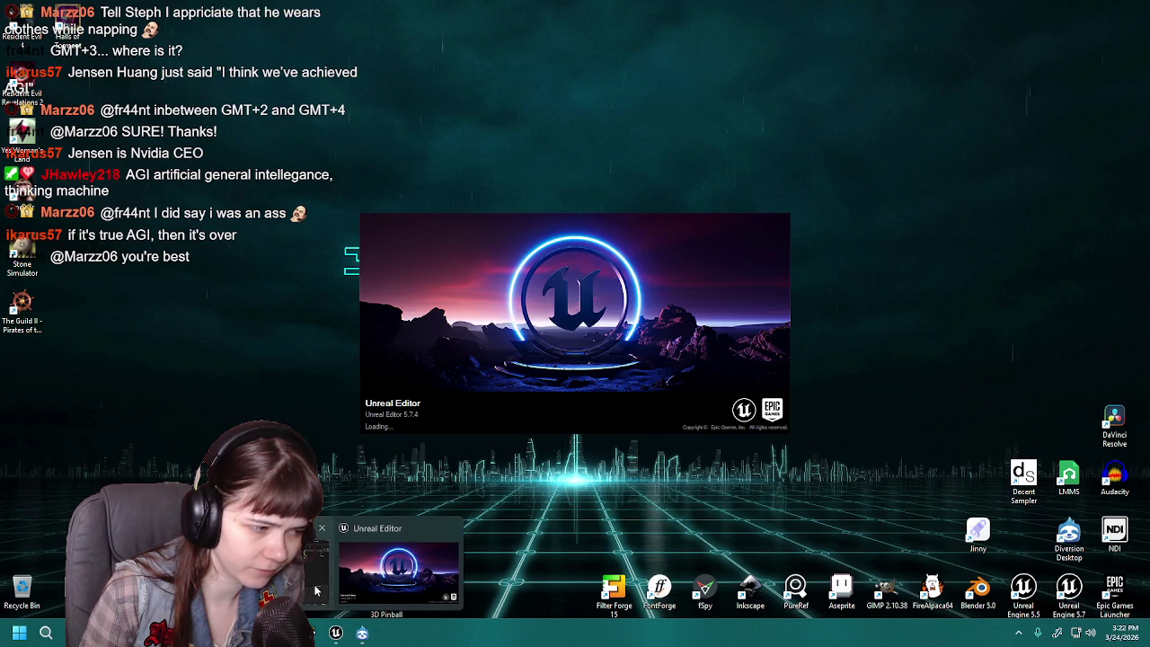
pyautogui.hotkey('ctrl', 'space')
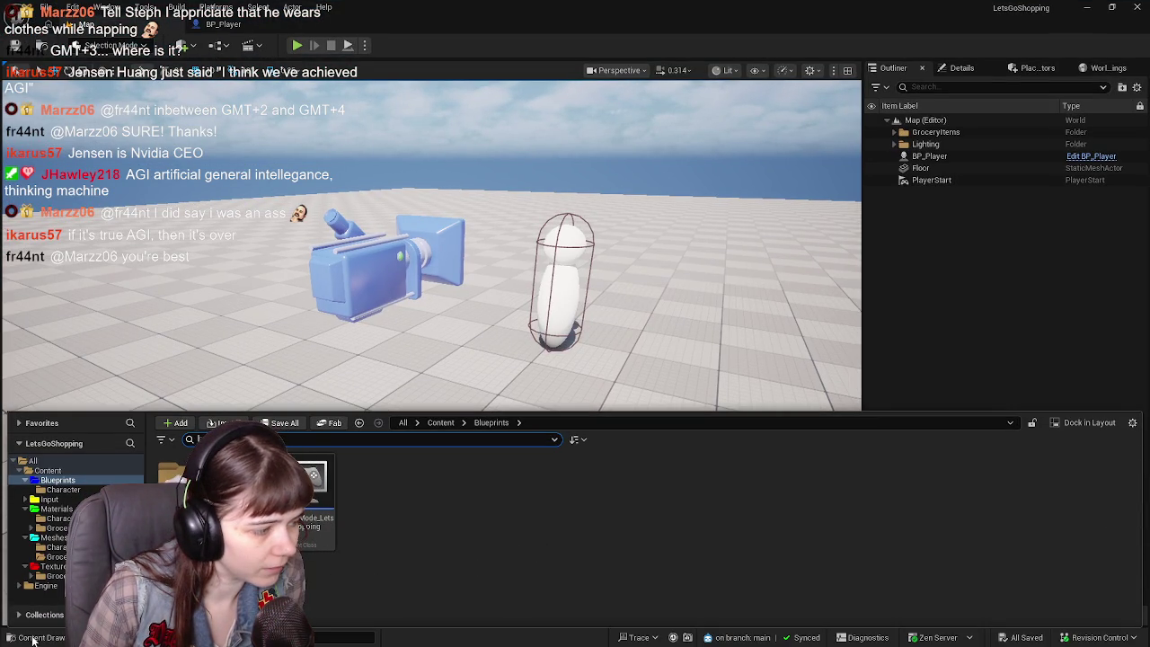
# Close the Content Drawer so the full LetsGoShopping level is visible in the viewport.
pyautogui.hotkey('ctrl', 'space')
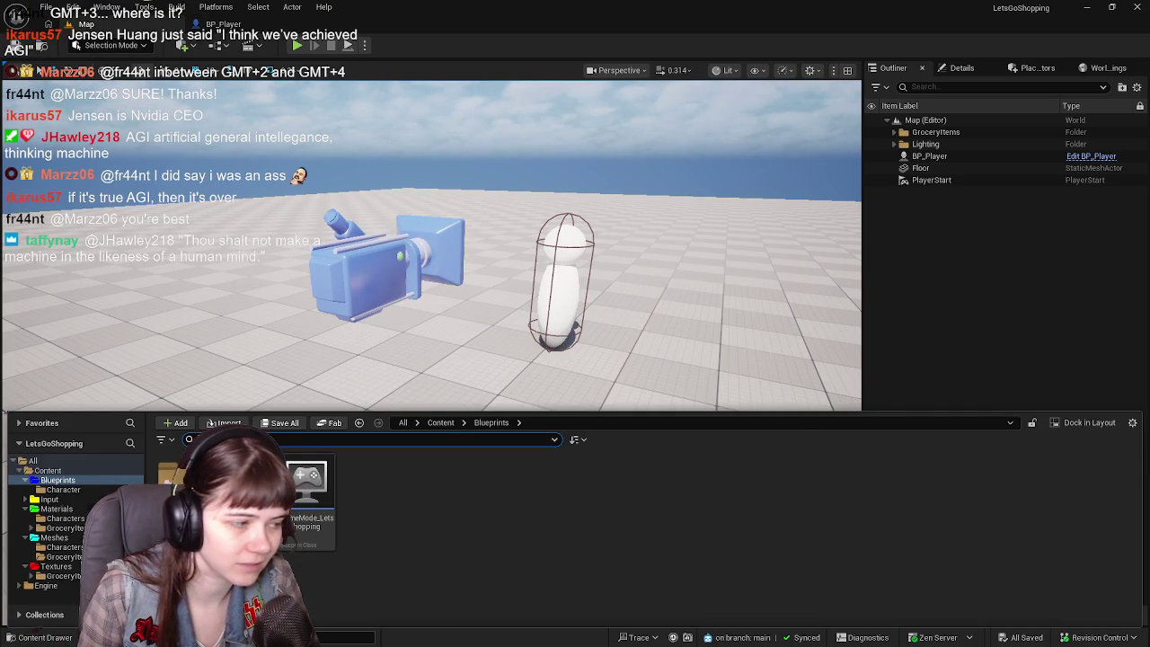
pyautogui.click(74, 639)
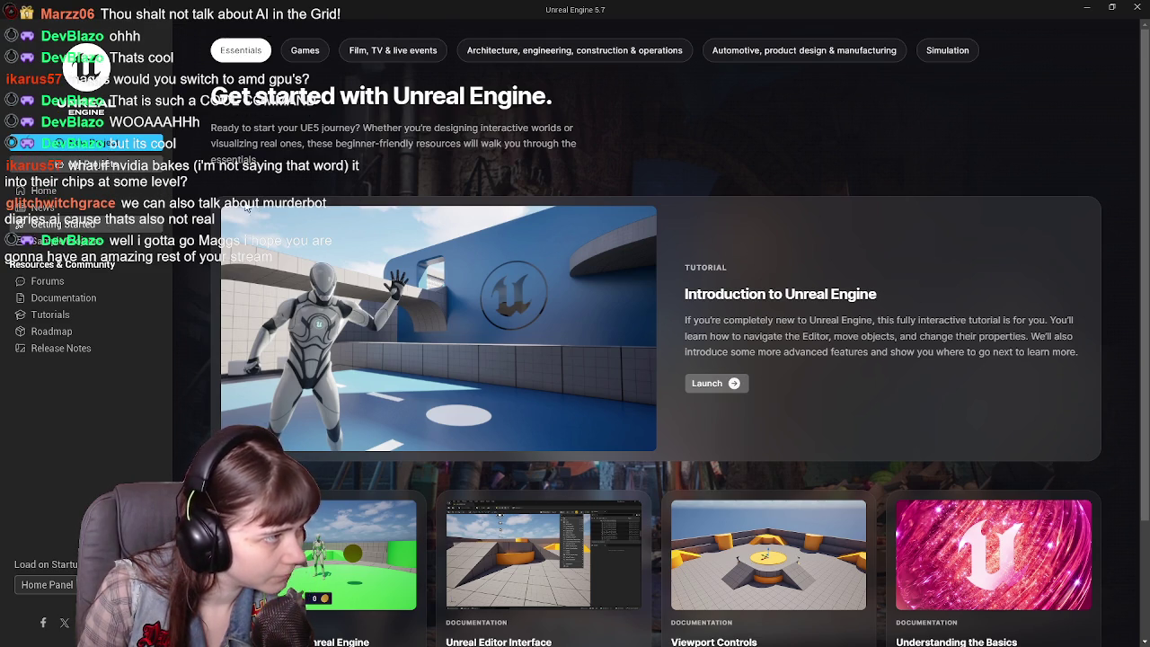
# Check the existing projects list, then pick the Third Person template with the Scalable quality preset.
pyautogui.click(81, 164)
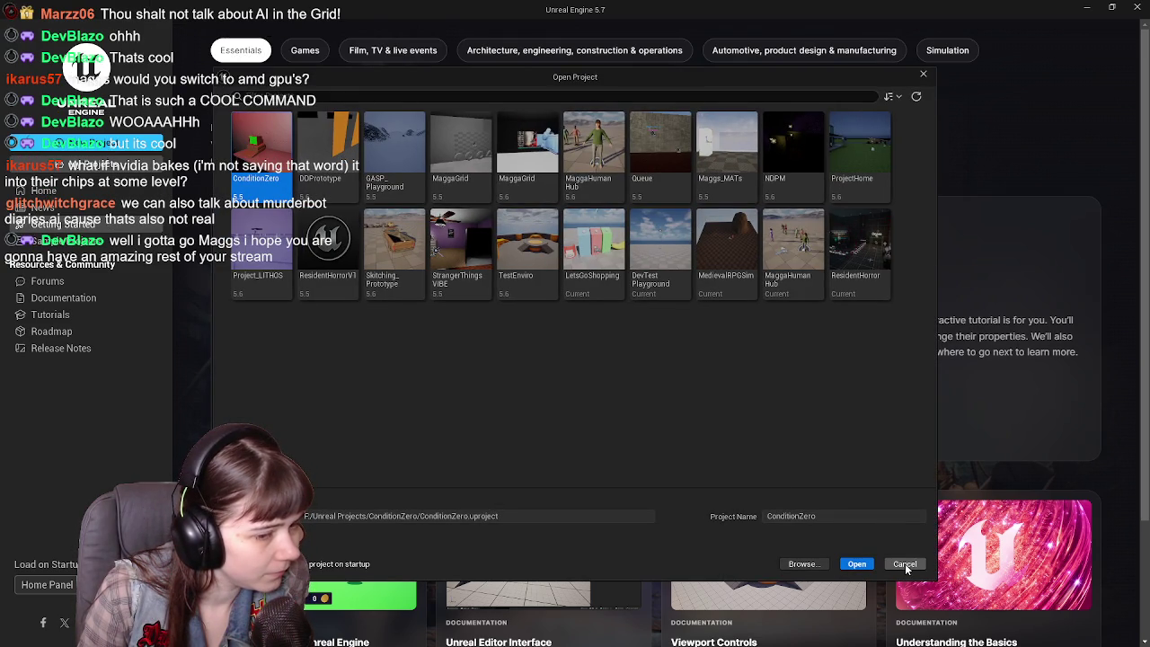
pyautogui.click(908, 566)
pyautogui.click(135, 145)
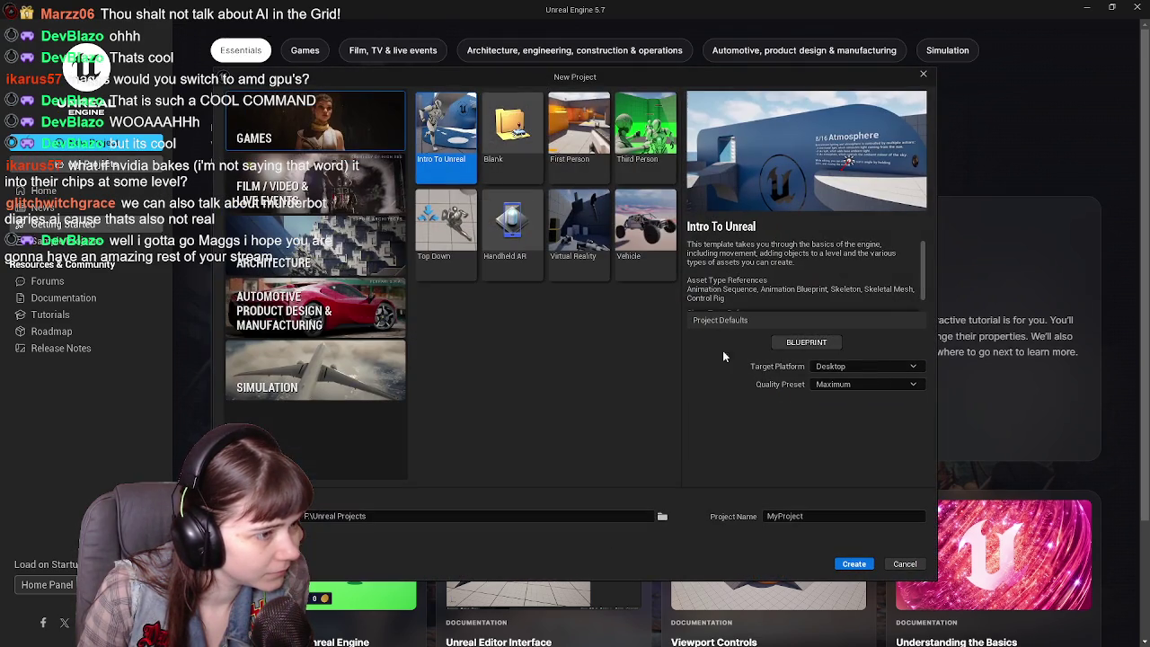
pyautogui.click(645, 134)
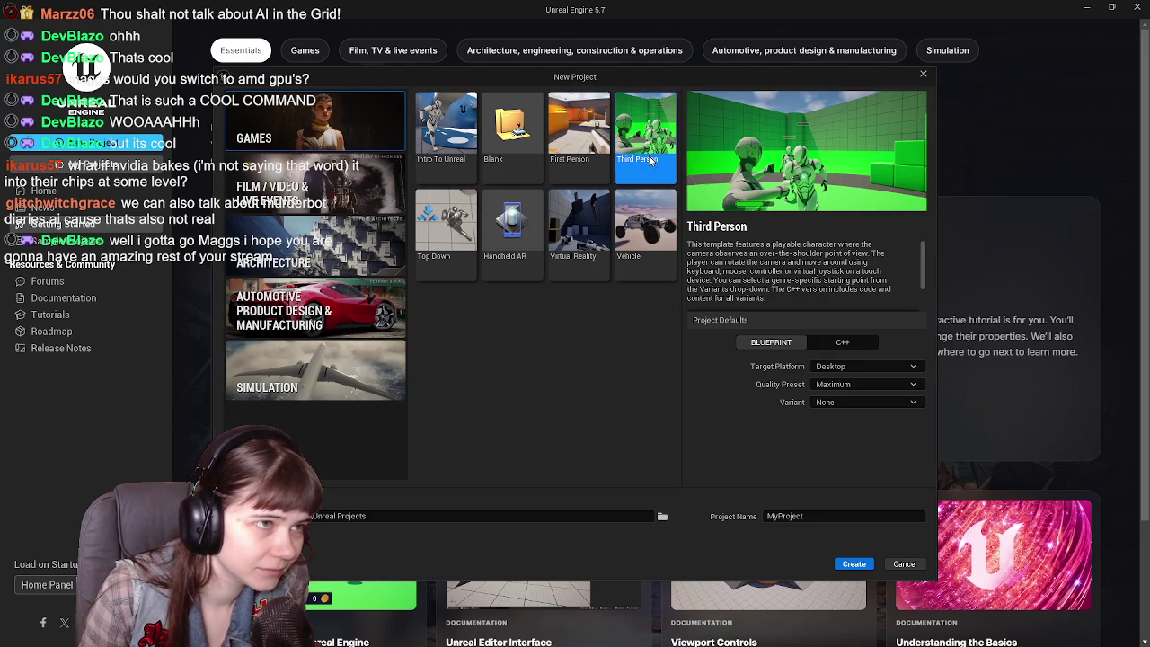
pyautogui.click(882, 384)
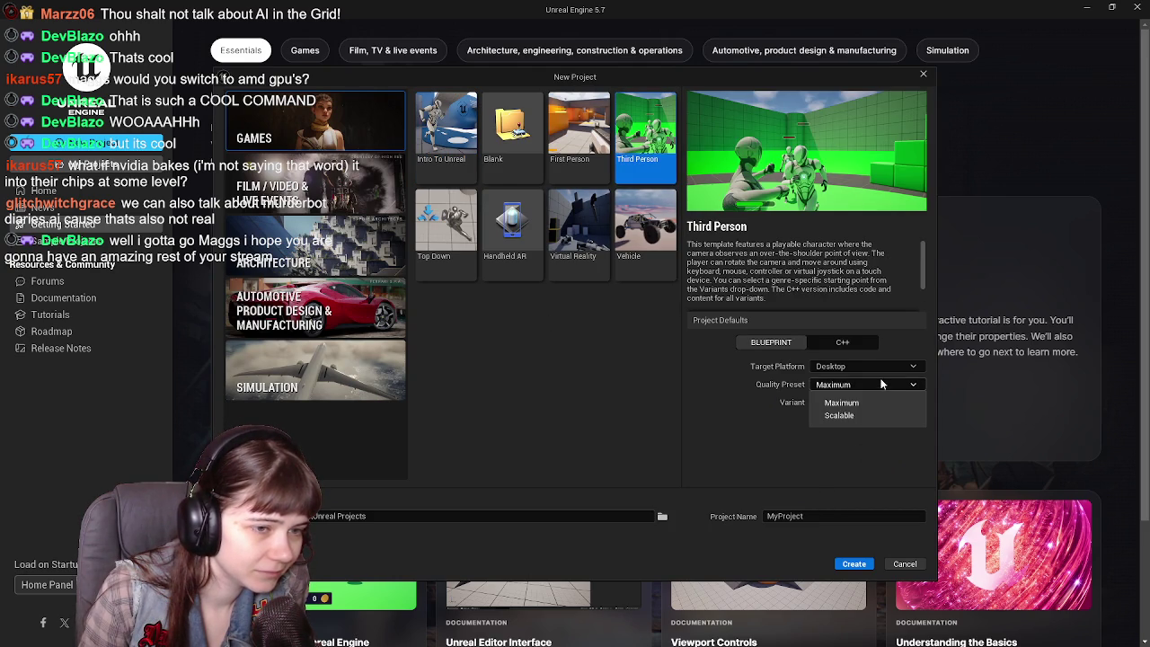
pyautogui.click(854, 415)
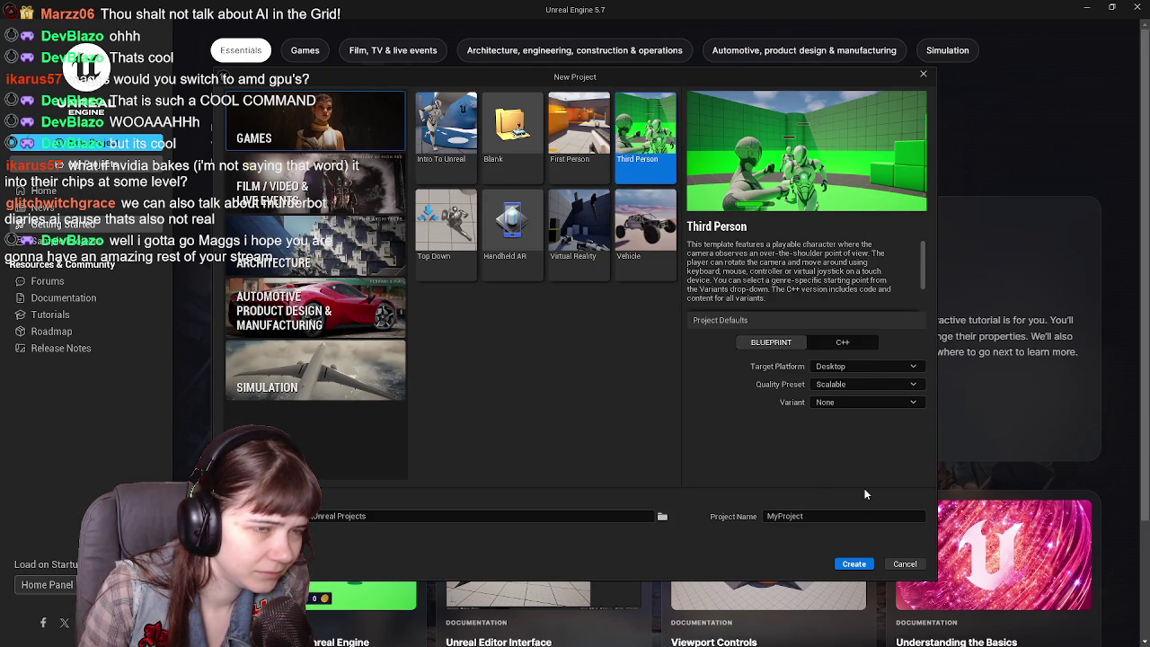
# Cancel that setup, glance at the projects list again, and restart new-project setup.
pyautogui.click(905, 563)
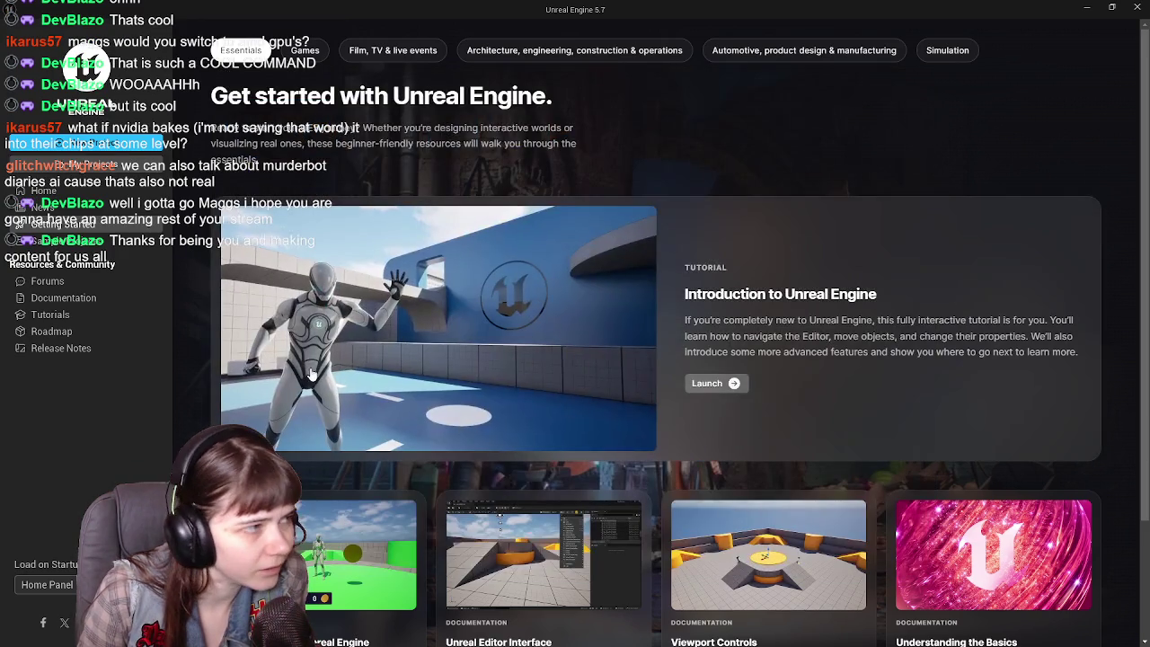
pyautogui.click(85, 166)
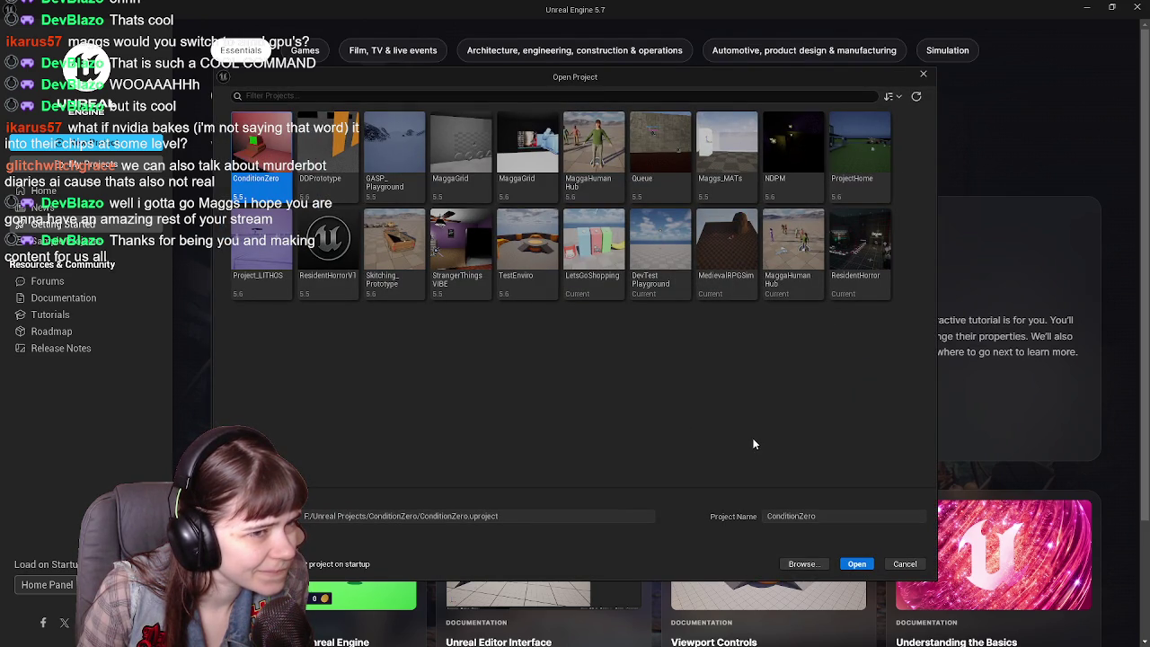
pyautogui.click(905, 563)
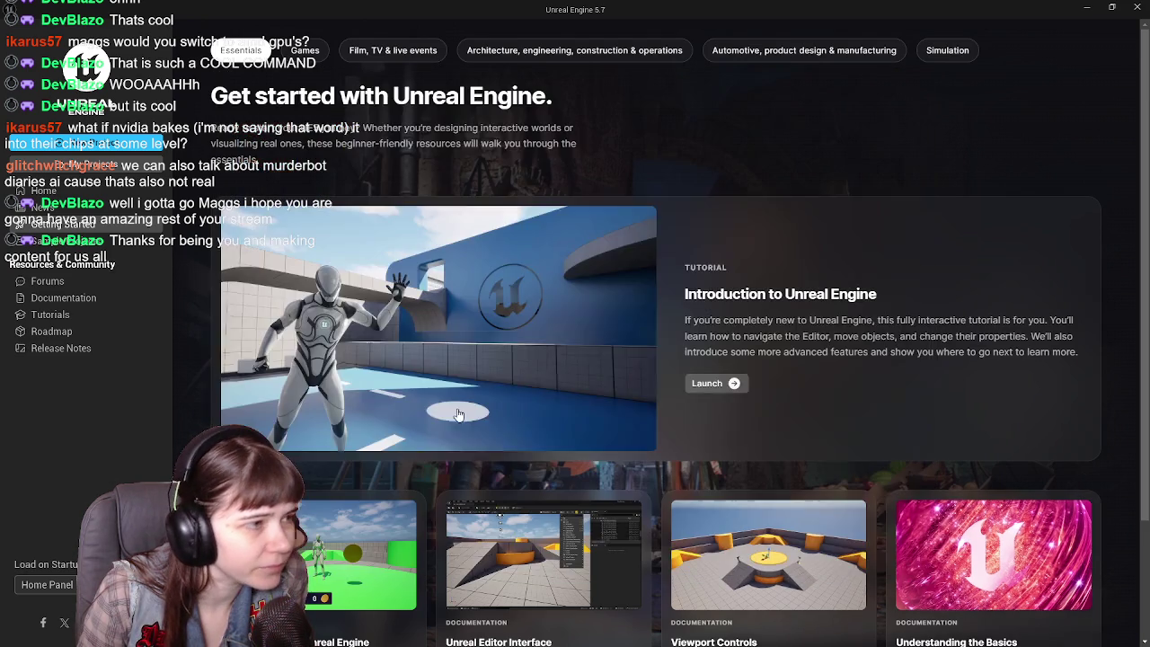
pyautogui.click(121, 150)
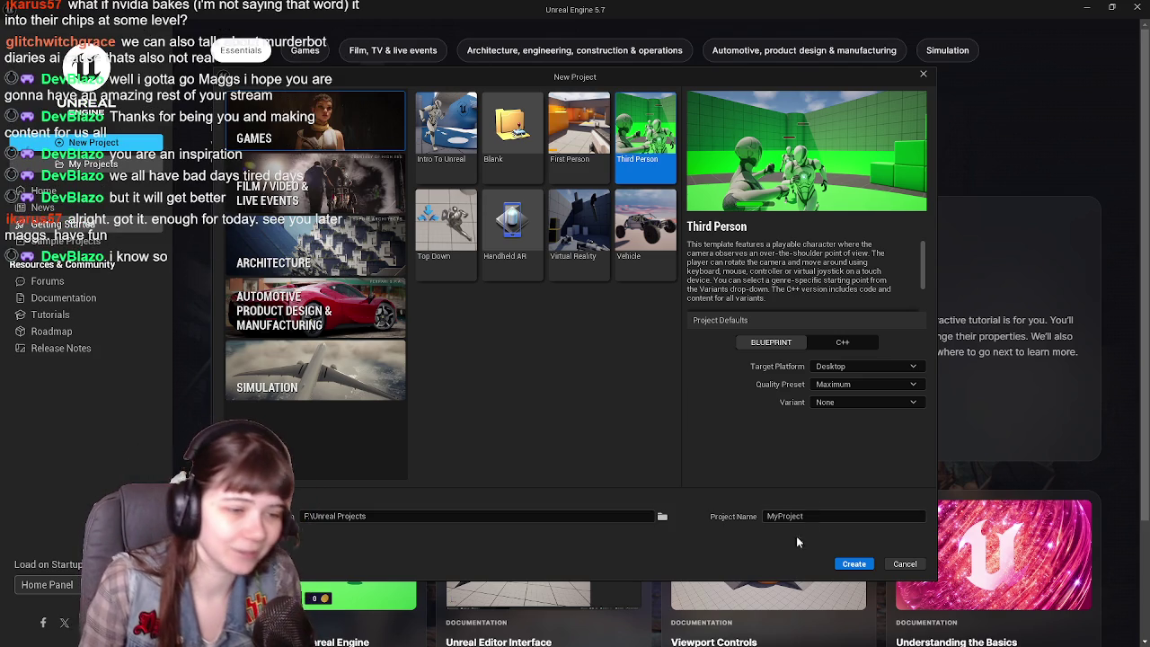
# Set Quality Preset to Scalable and create the Third Person Blueprint project MyProject.
pyautogui.click(869, 385)
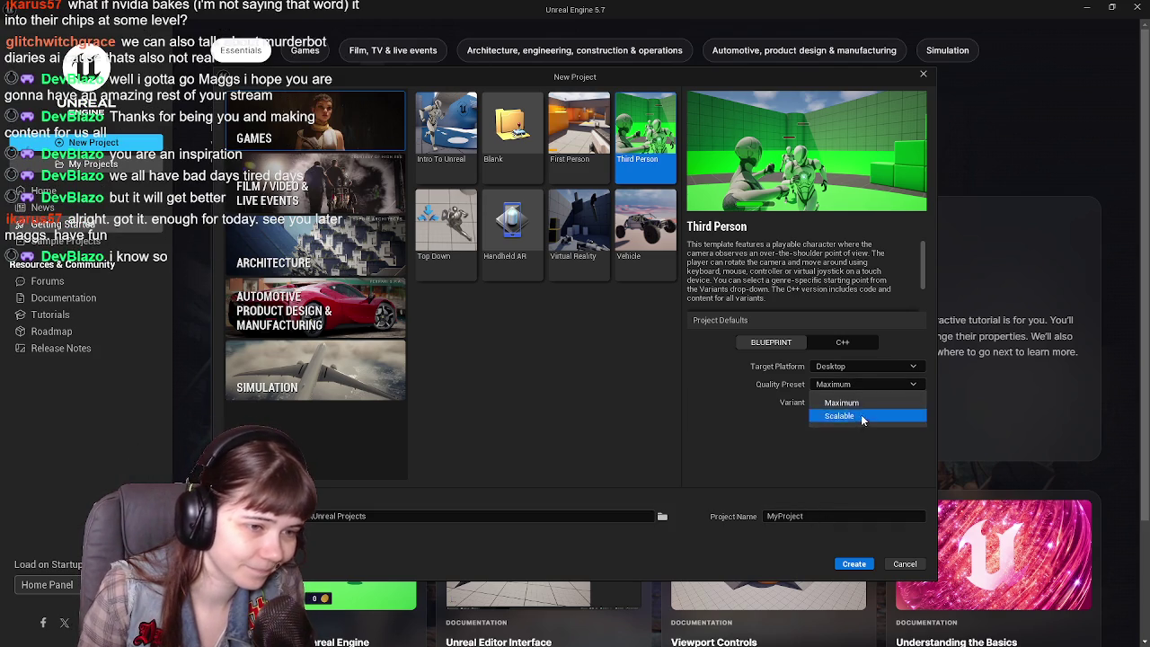
pyautogui.click(861, 414)
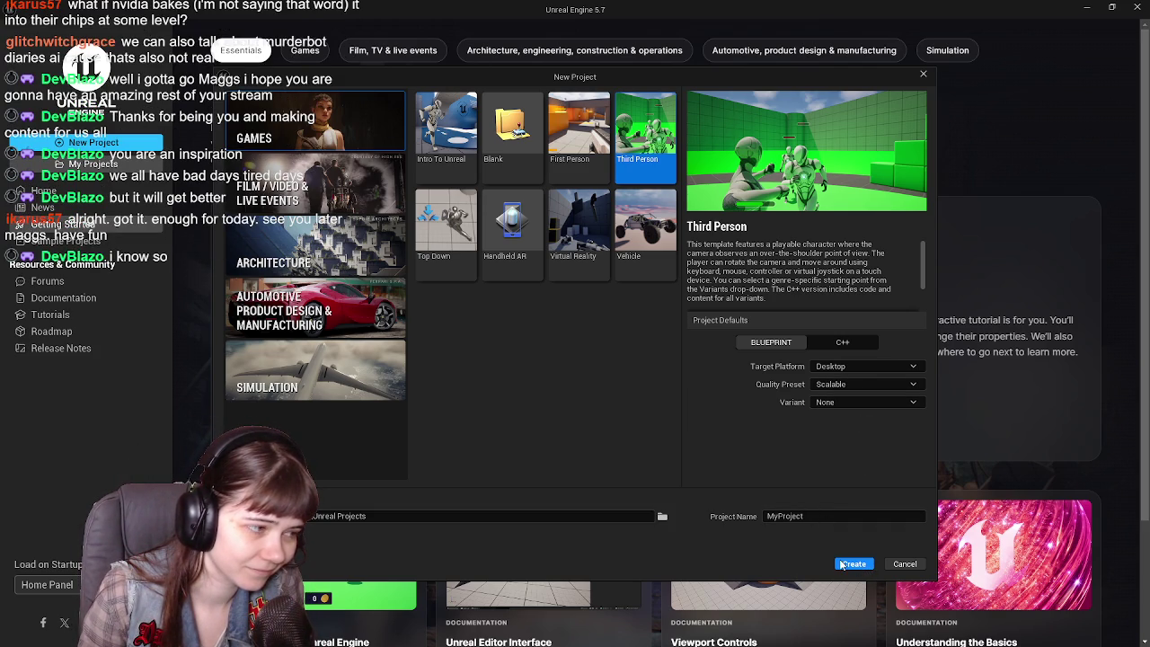
pyautogui.click(856, 565)
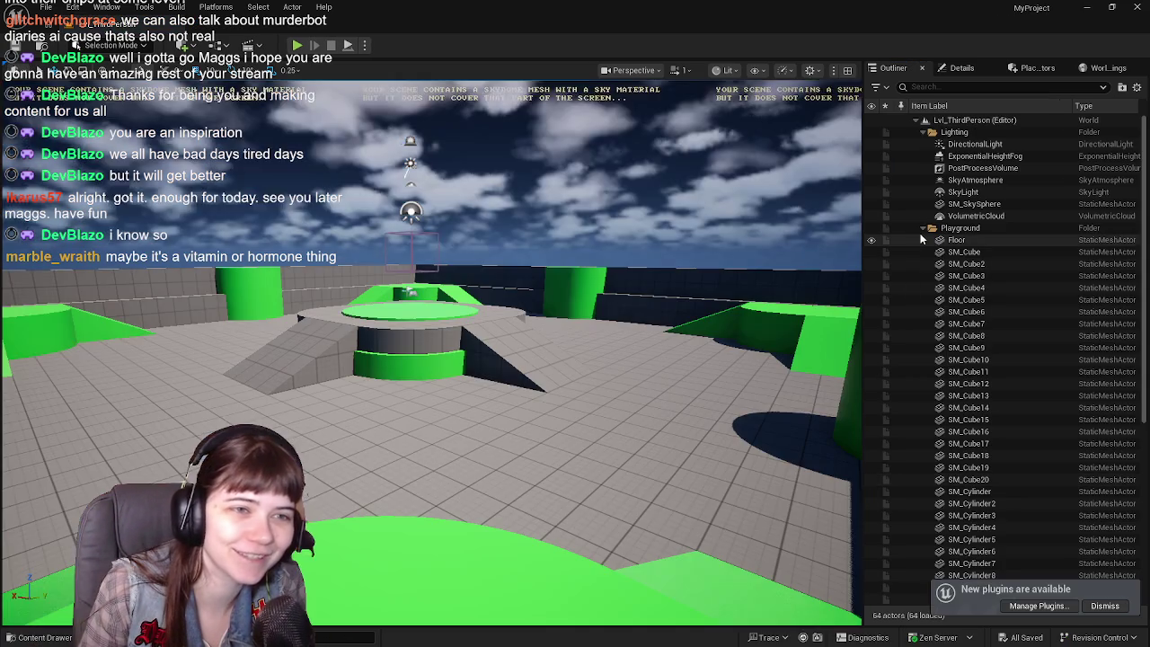
# Collapse the Outliner's Playground and Lighting folders and browse into the ThirdPerson content folder.
pyautogui.click(922, 227)
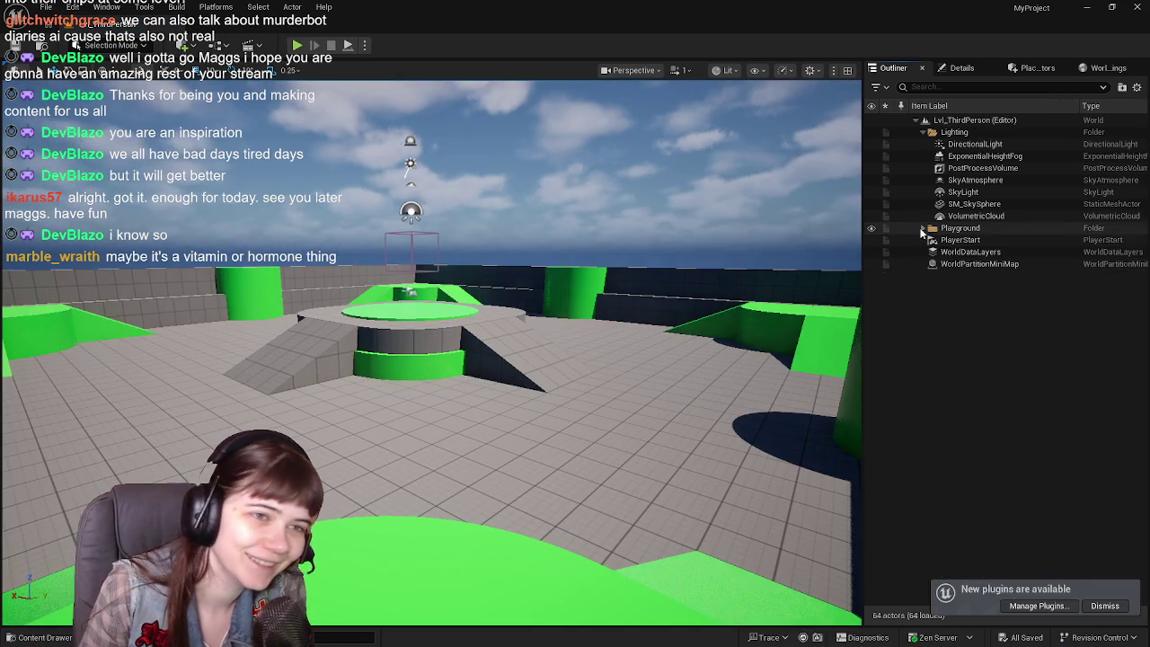
pyautogui.click(921, 132)
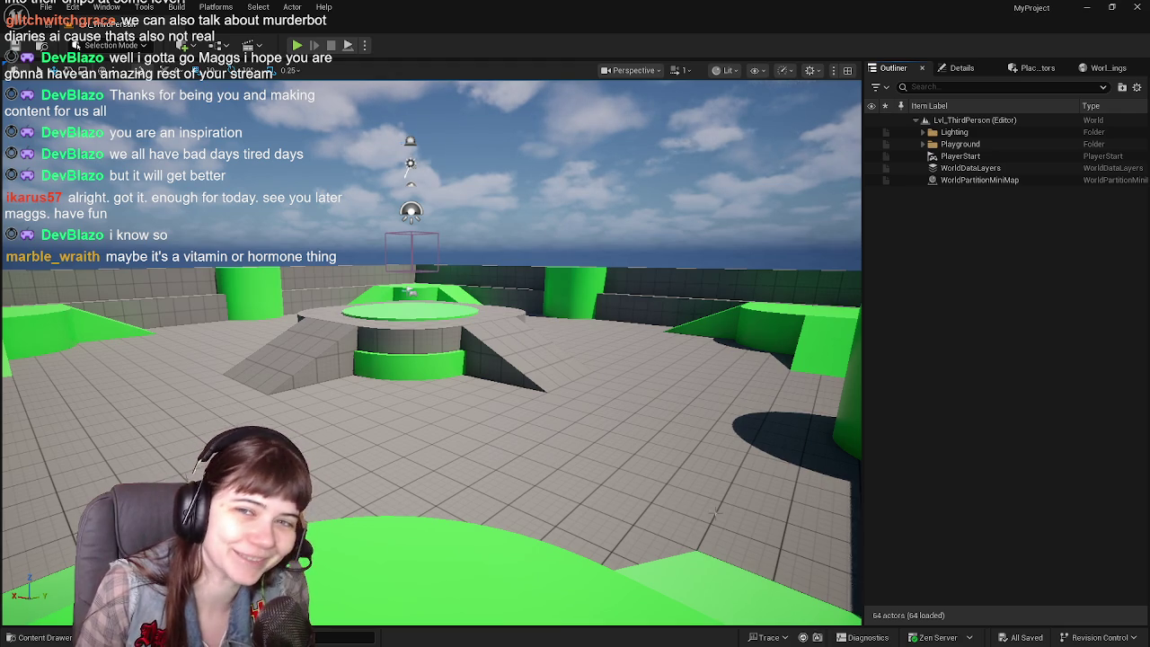
pyautogui.click(23, 639)
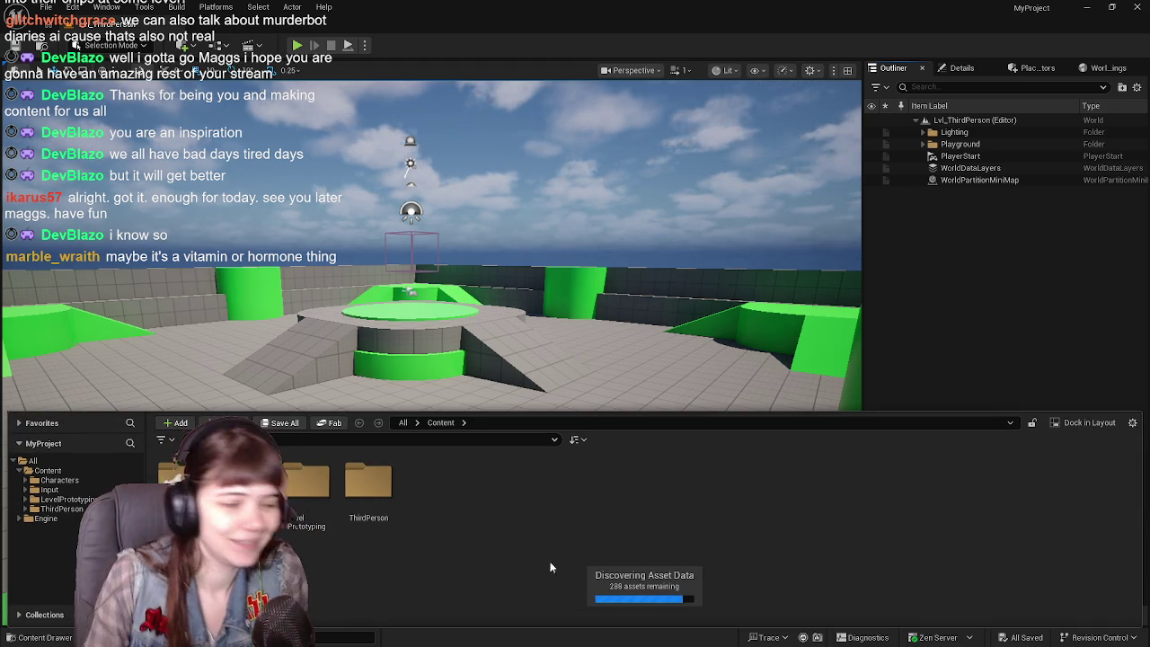
pyautogui.click(382, 504)
pyautogui.doubleClick(382, 504)
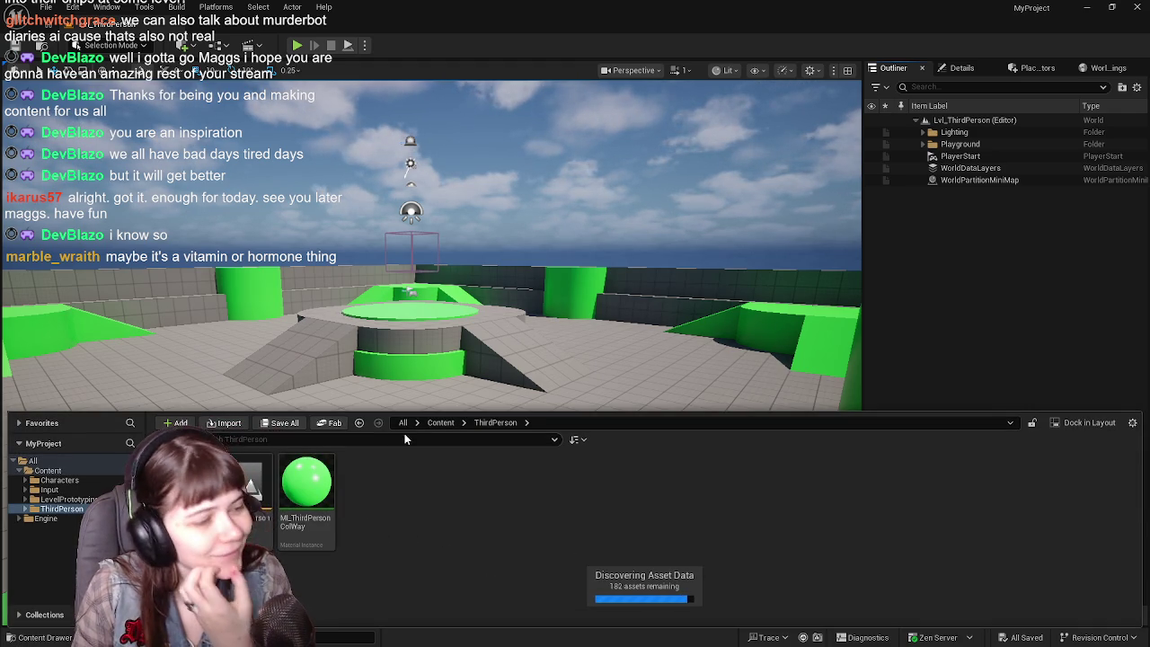
# Open IMC_Default from the Content/Input folder.
pyautogui.click(441, 423)
pyautogui.doubleClick(246, 490)
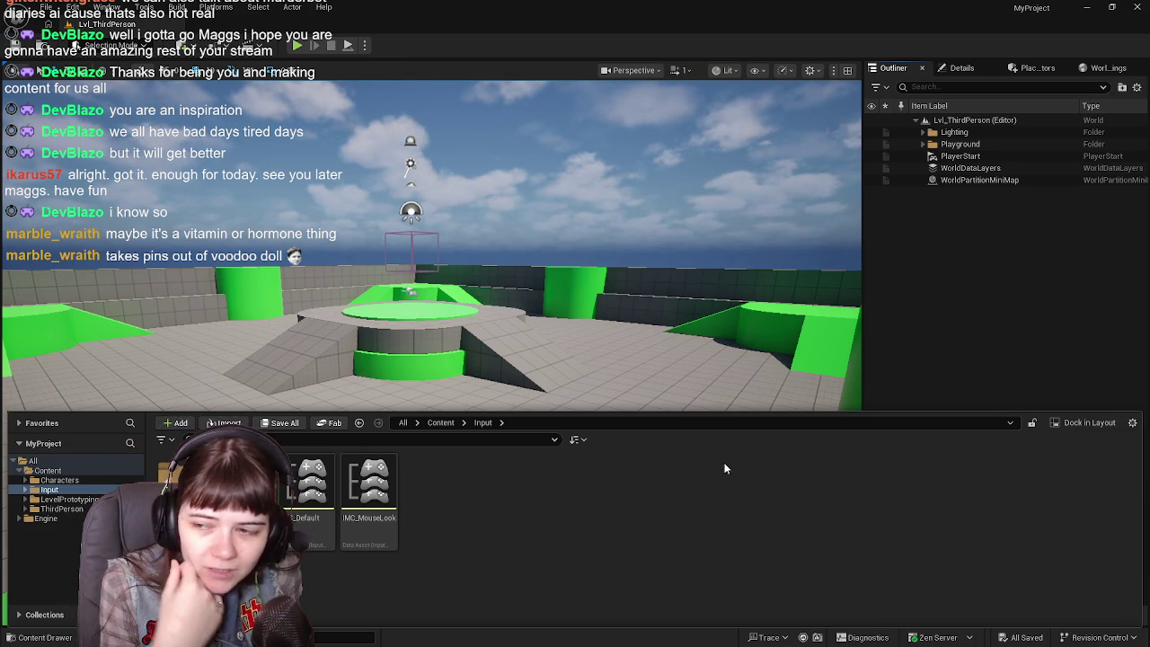
pyautogui.click(315, 503)
pyautogui.click(607, 557)
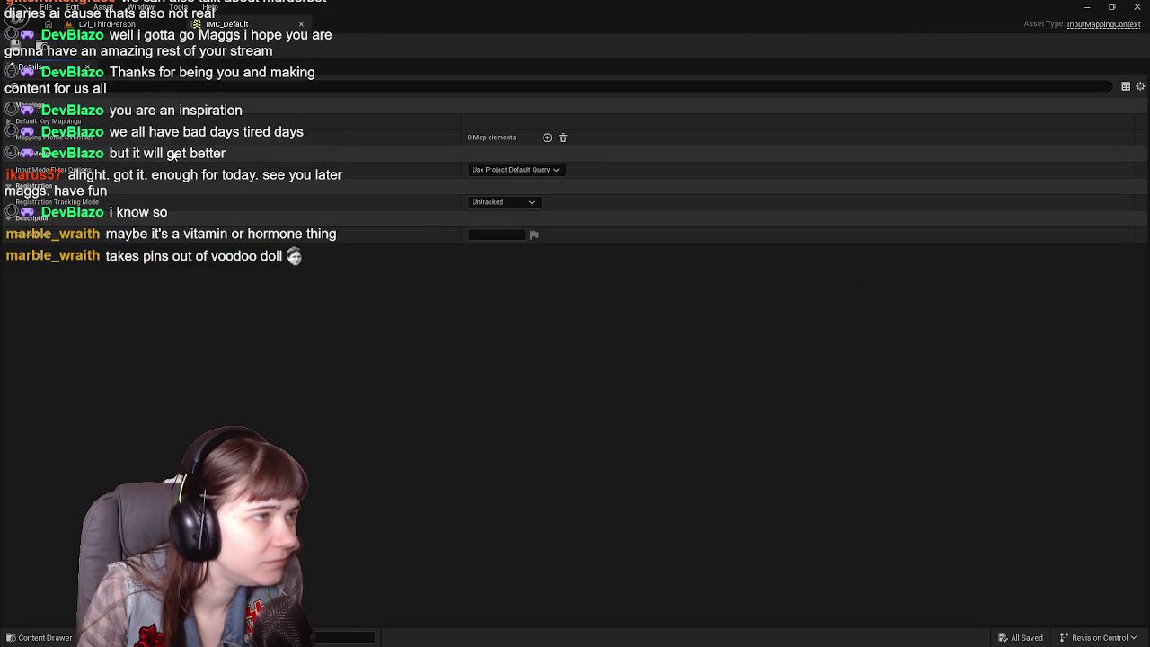
# Inspect IMC_Default's Mappings and IMC_MouseLook's mouse look mapping, then switch back to LetsGoShopping.
pyautogui.click(17, 138)
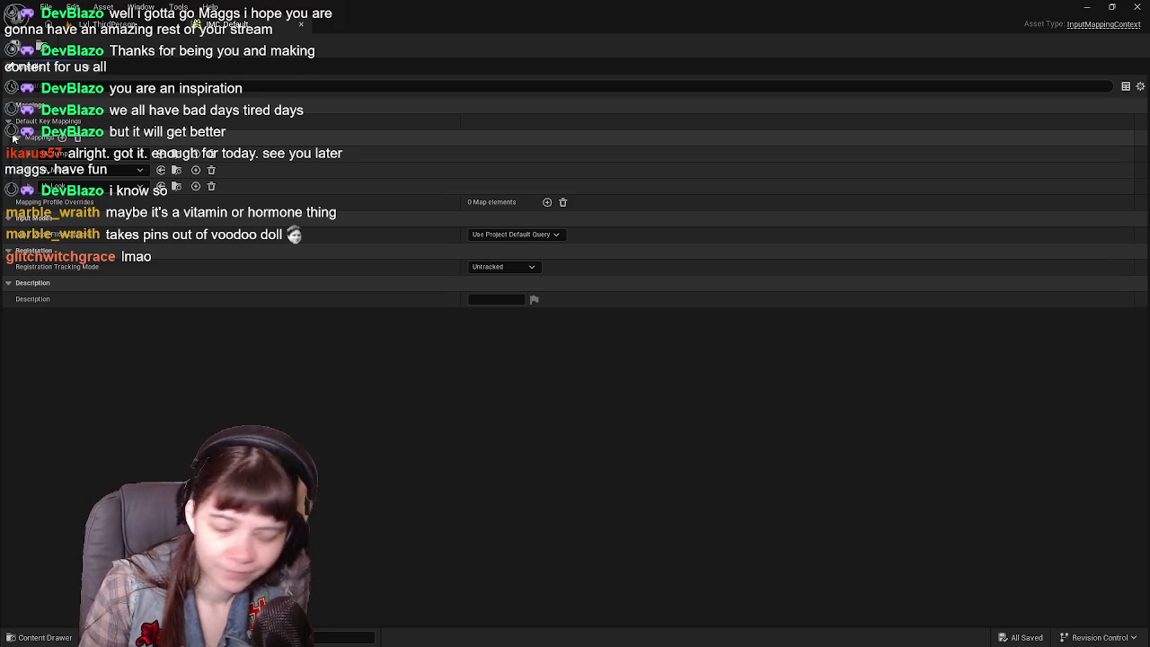
pyautogui.hotkey('ctrl', 'space')
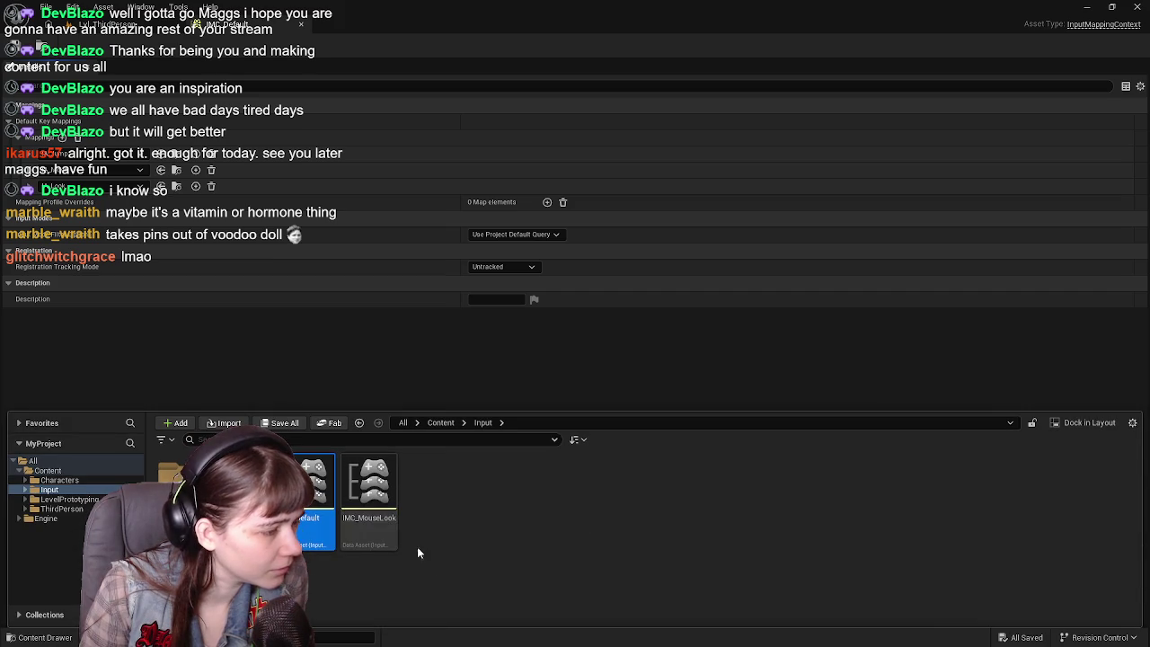
pyautogui.click(382, 524)
pyautogui.doubleClick(381, 524)
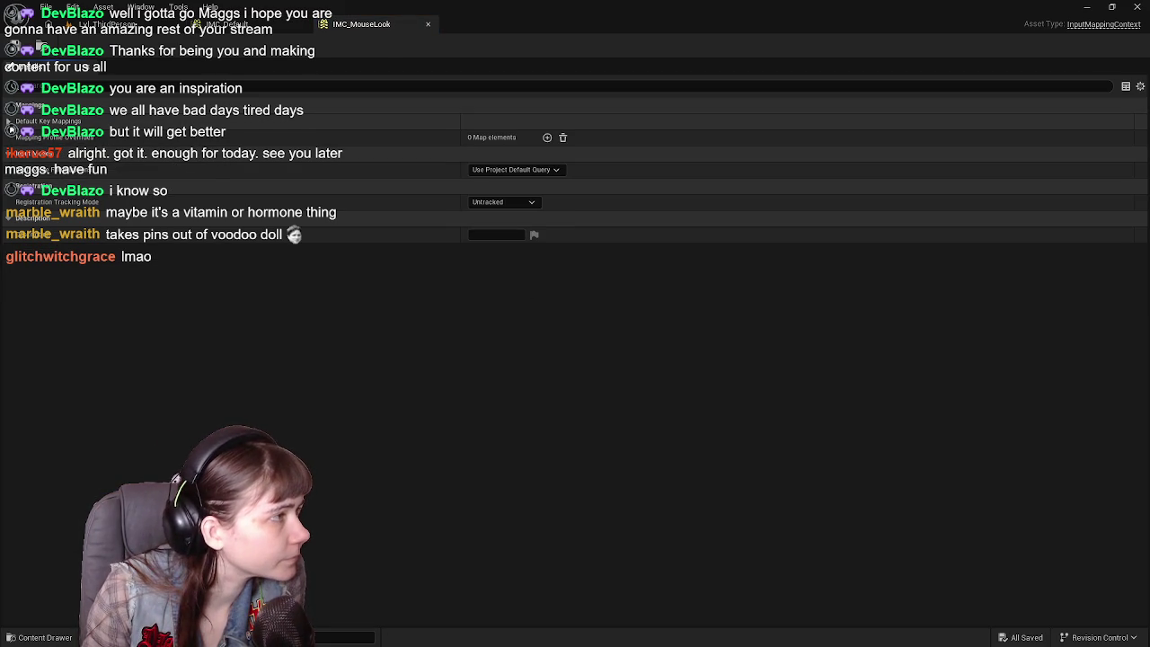
pyautogui.click(53, 121)
pyautogui.click(62, 139)
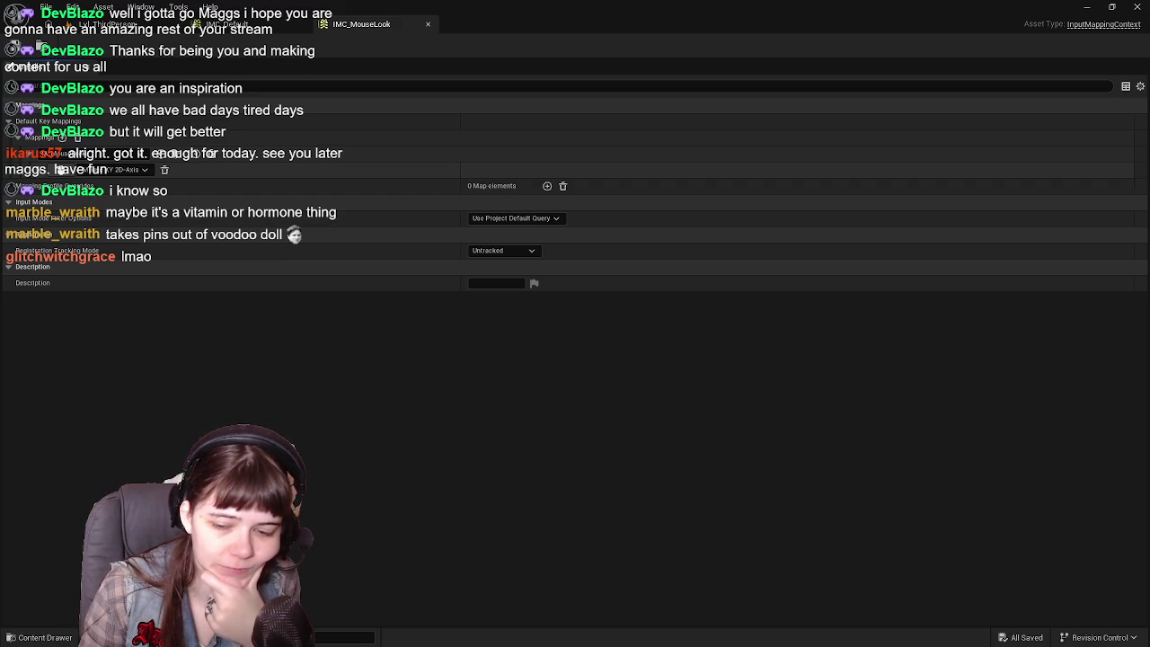
pyautogui.hotkey('alt', 'Tab')
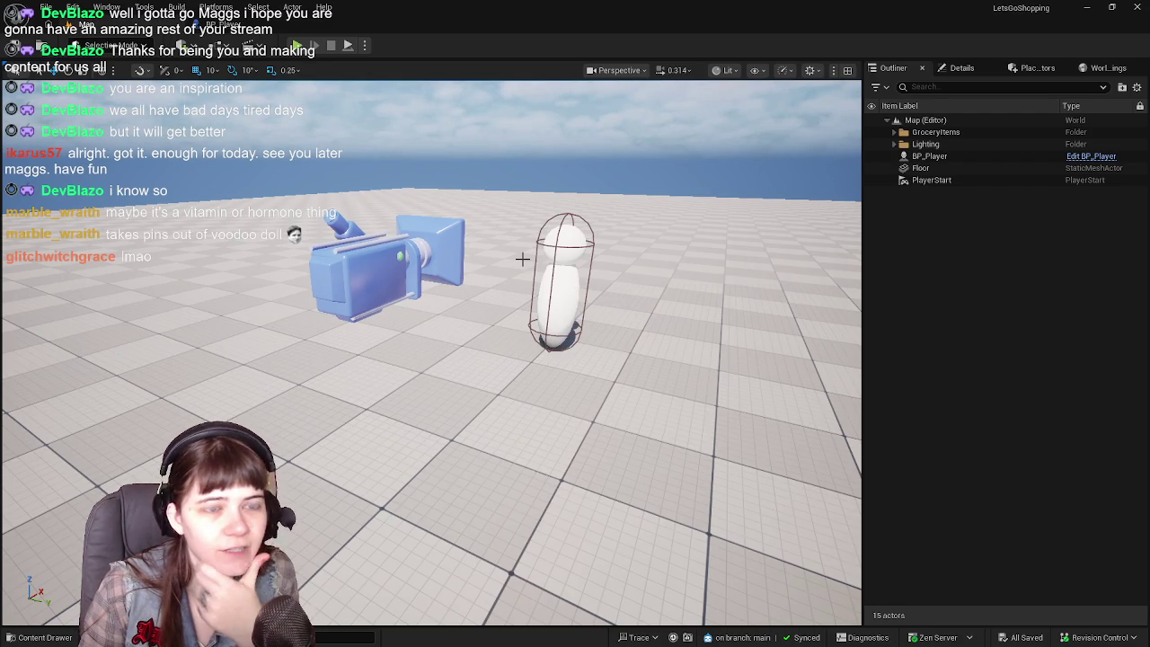
# Open the Content Drawer, which shows LetsGoShopping's Content/Blueprints folder.
pyautogui.hotkey('ctrl', 'space')
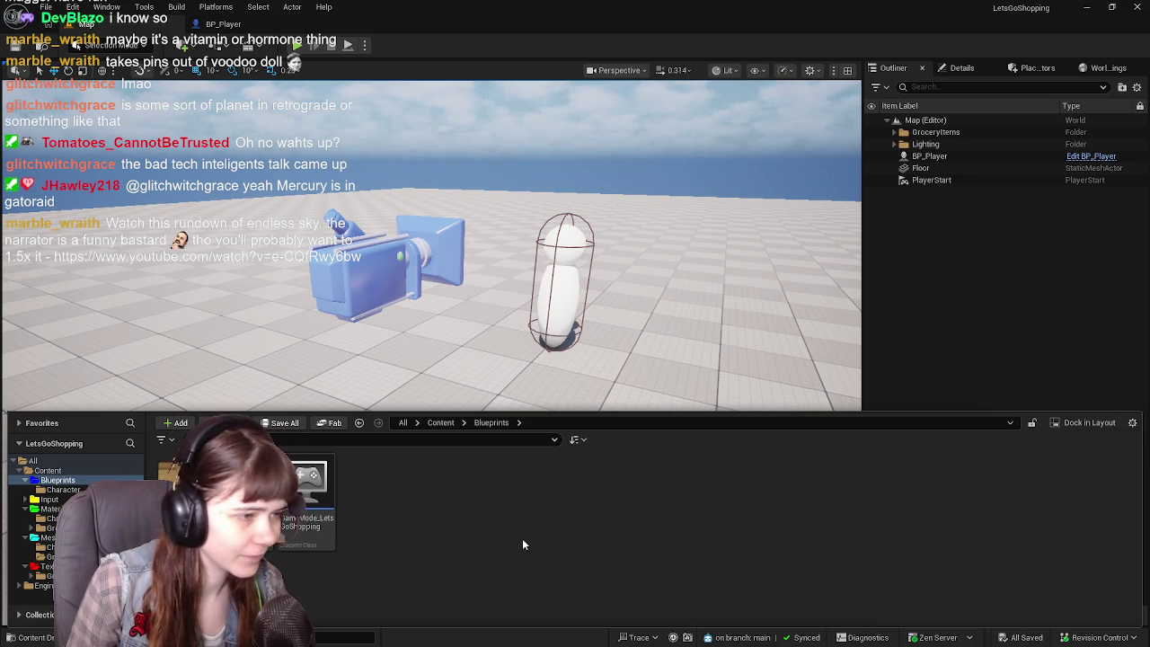
# Browse to Content/Input/Action in the Content Drawer, then close the drawer.
pyautogui.click(440, 423)
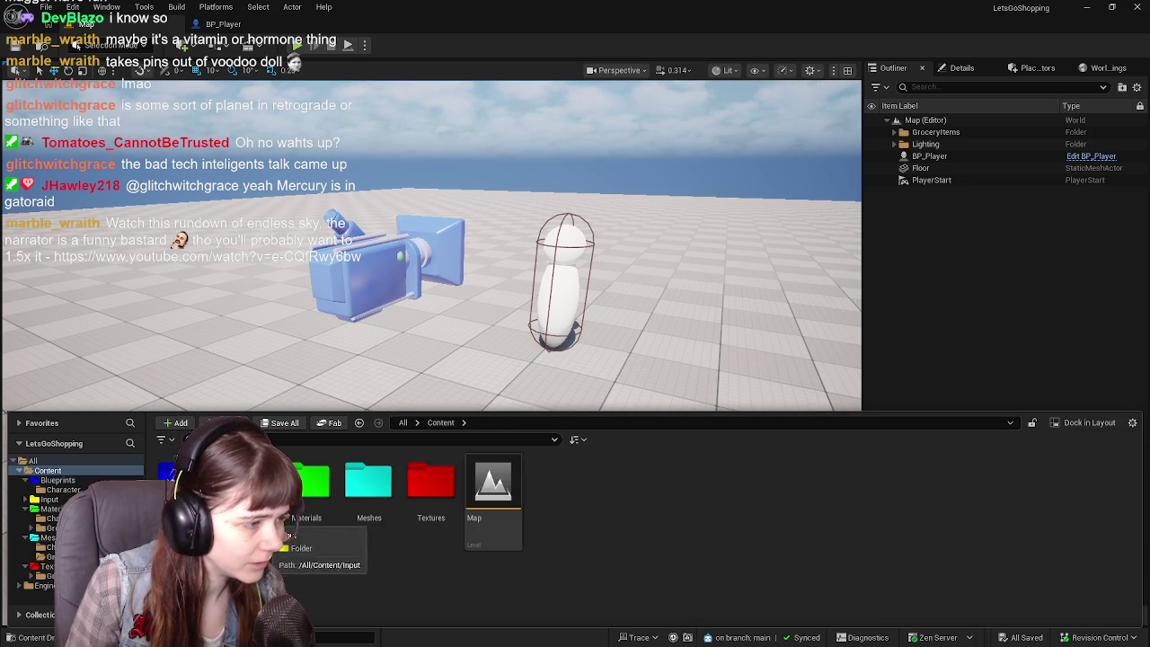
pyautogui.doubleClick(244, 484)
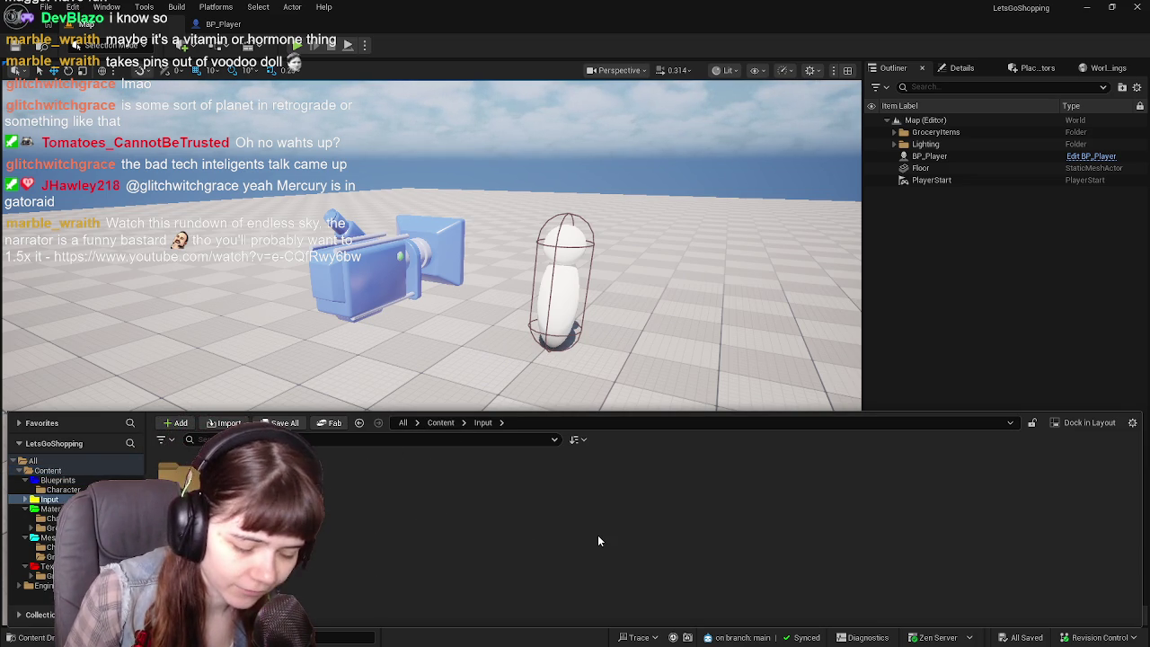
pyautogui.doubleClick(168, 472)
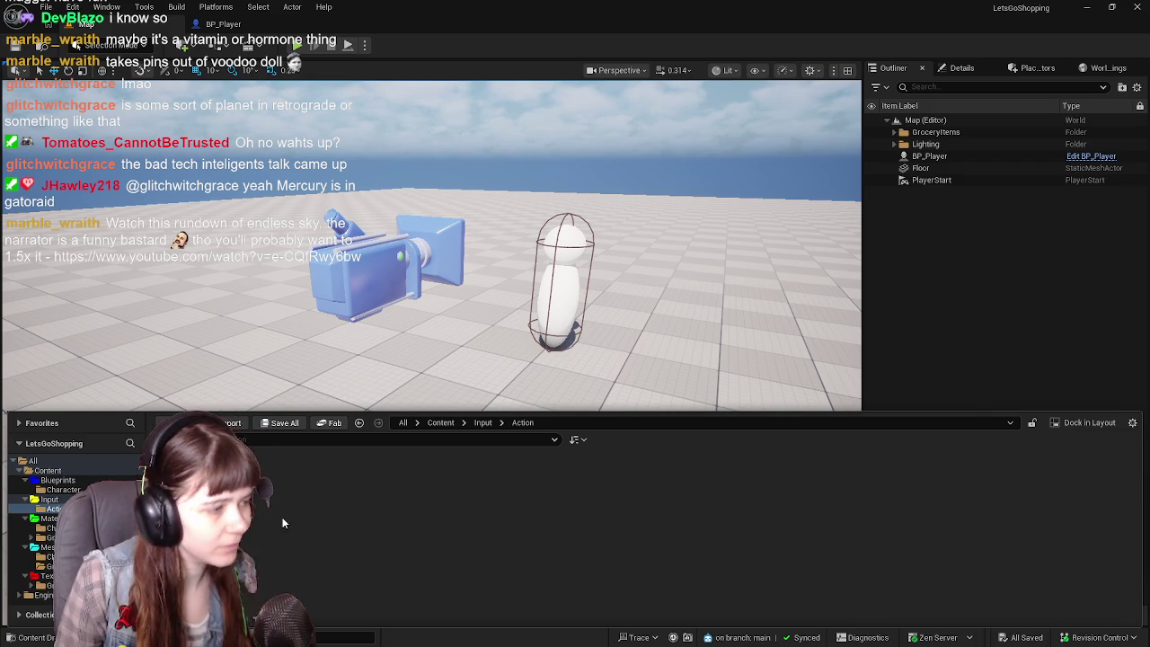
pyautogui.hotkey('ctrl', 'space')
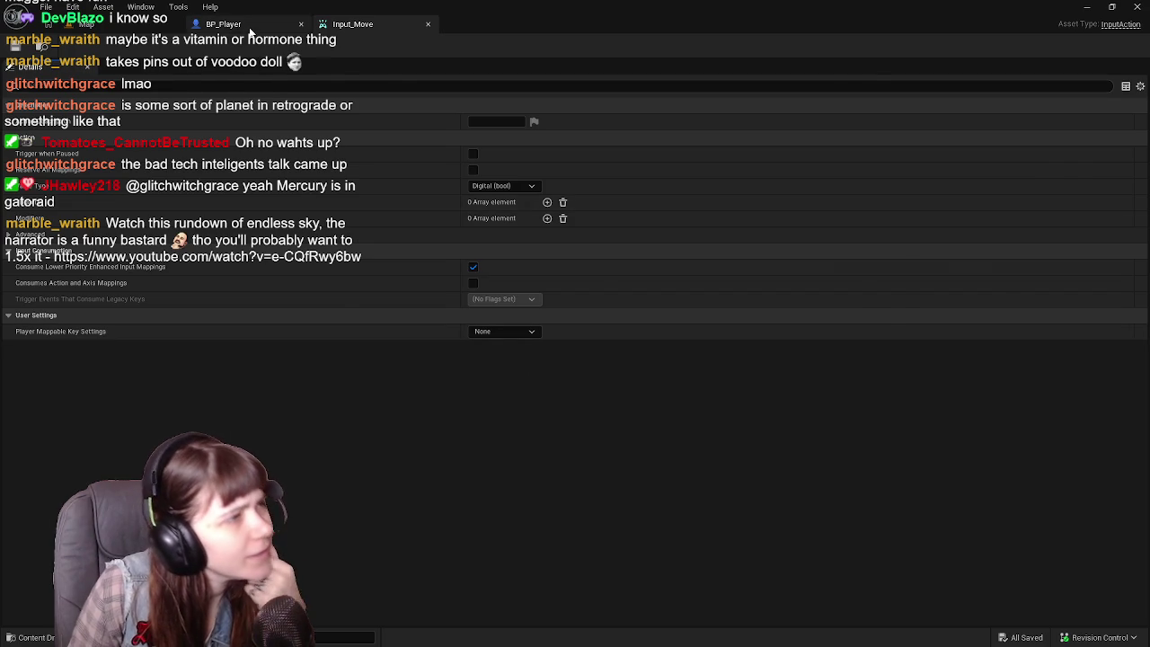
# Switch to BP_Player's event graph and reopen the Content Drawer at the Input folder.
pyautogui.click(223, 24)
pyautogui.moveTo(506, 390)
pyautogui.mouseDown()
pyautogui.moveTo(522, 369)
pyautogui.moveTo(506, 377)
pyautogui.mouseUp()
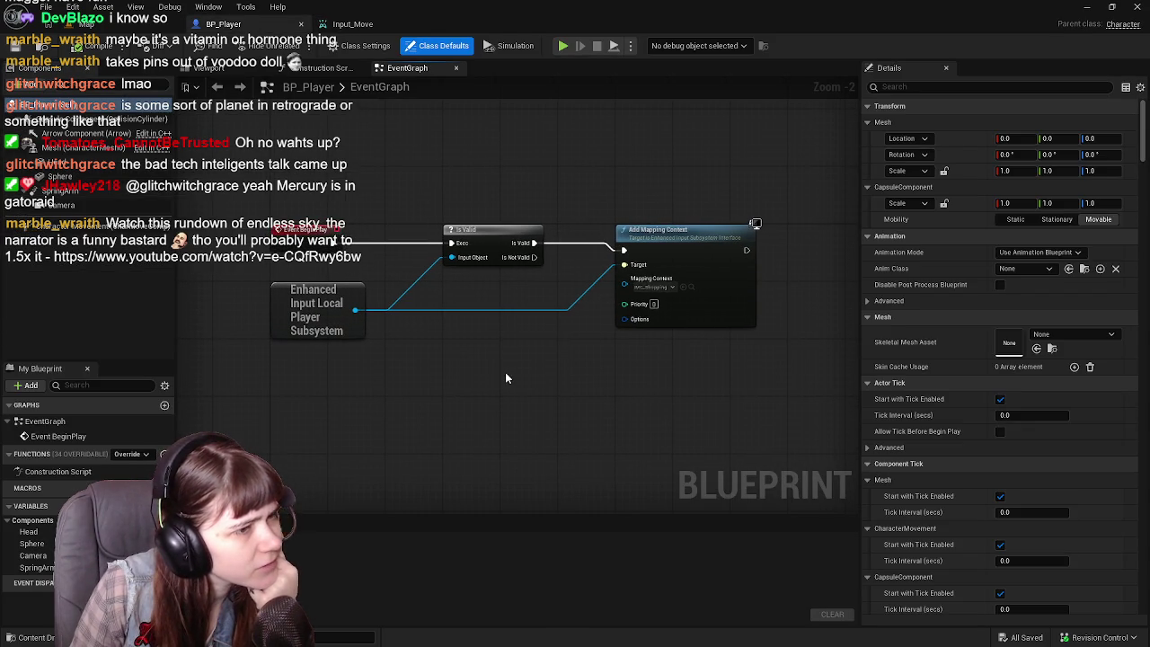
pyautogui.click(32, 638)
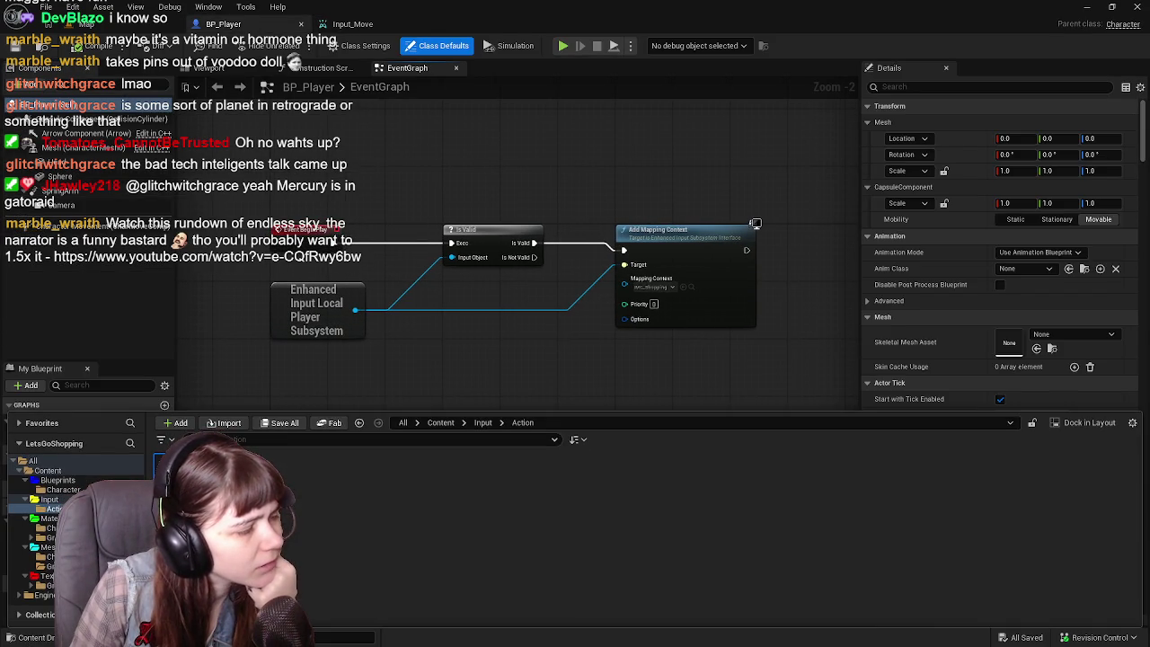
pyautogui.click(489, 424)
pyautogui.click(492, 480)
pyautogui.click(490, 424)
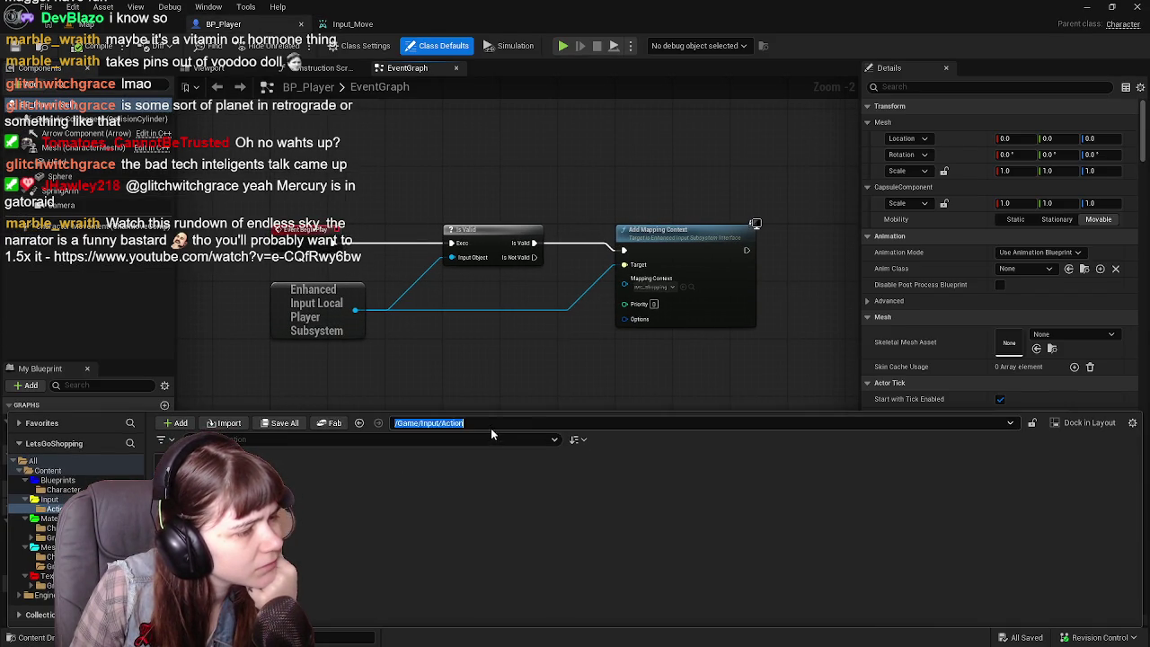
pyautogui.press('BackSpace')
pyautogui.press('BackSpace')
pyautogui.press('BackSpace')
pyautogui.press('Return')
# Scroll through IMC_Shopping's W, A and S mappings, checking their YXZ Swizzle and Negate modifiers.
pyautogui.click(247, 477)
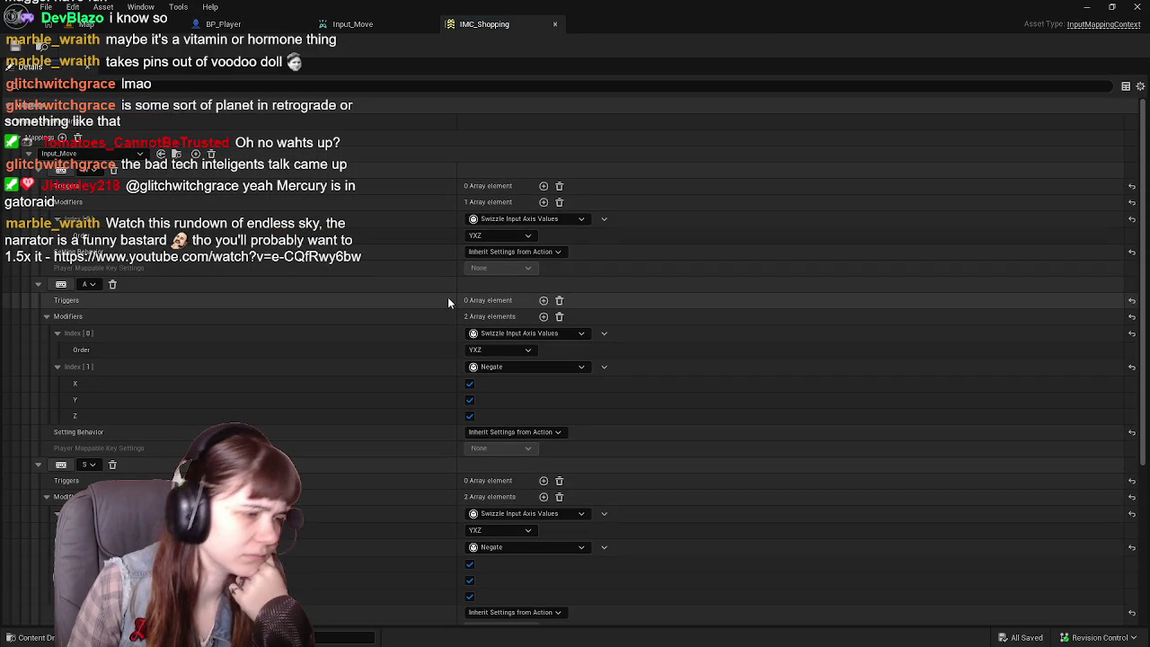
pyautogui.scroll(-1, 449, 302)
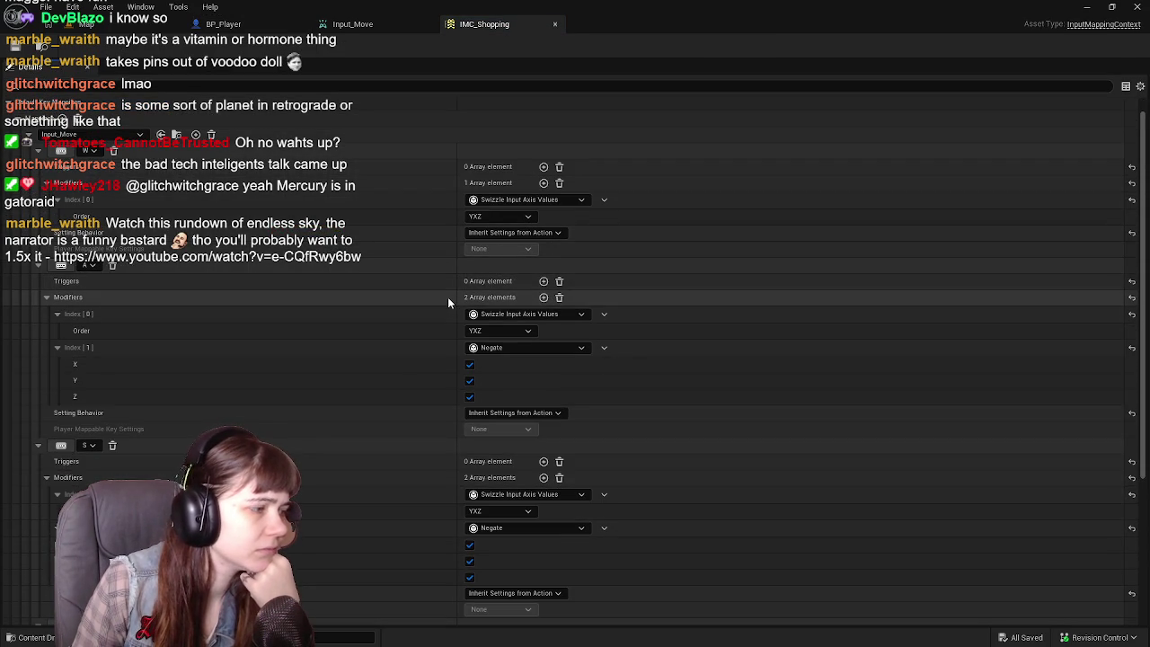
pyautogui.scroll(-2, 448, 303)
pyautogui.scroll(-2, 448, 303)
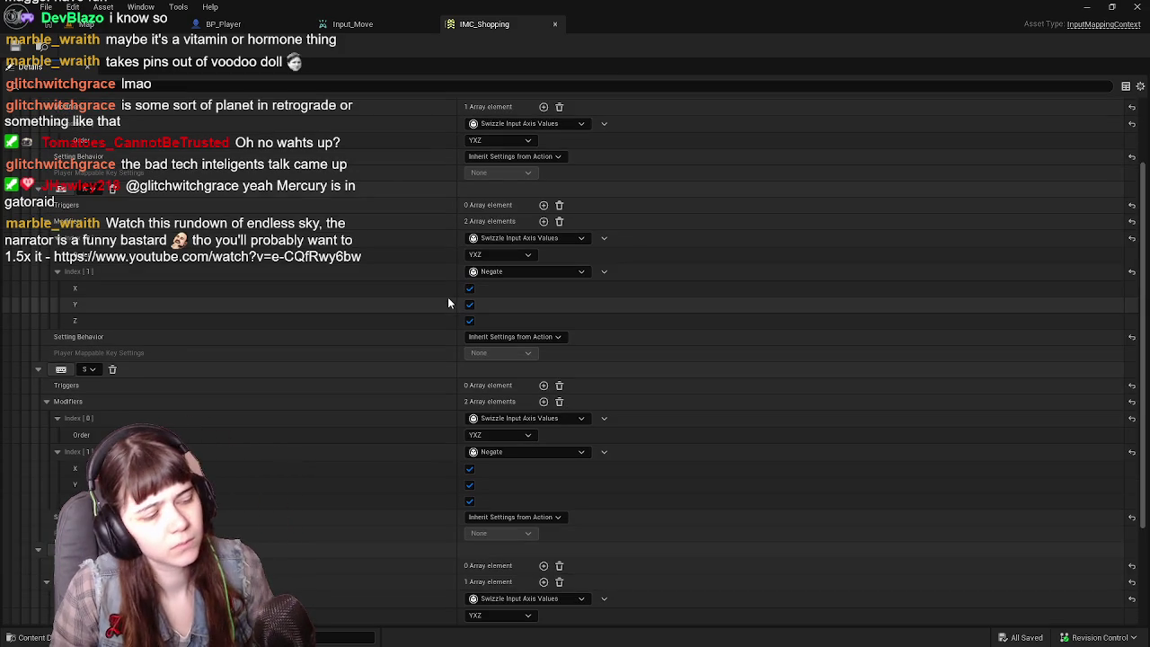
pyautogui.scroll(5, 447, 322)
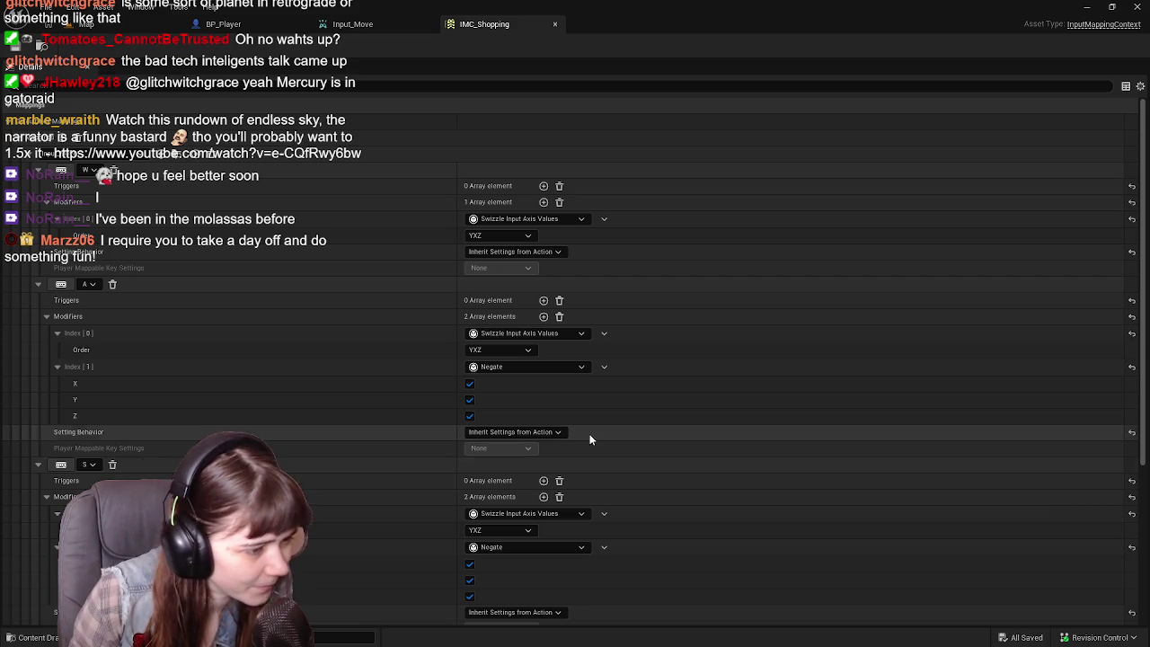
pyautogui.scroll(-1, 615, 494)
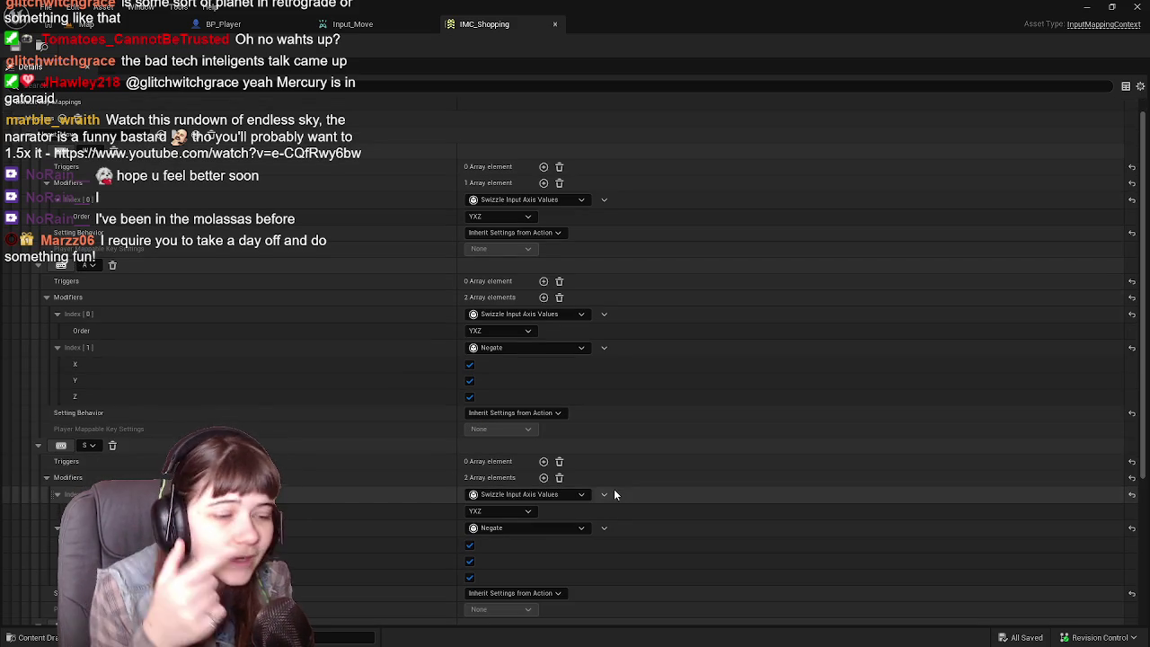
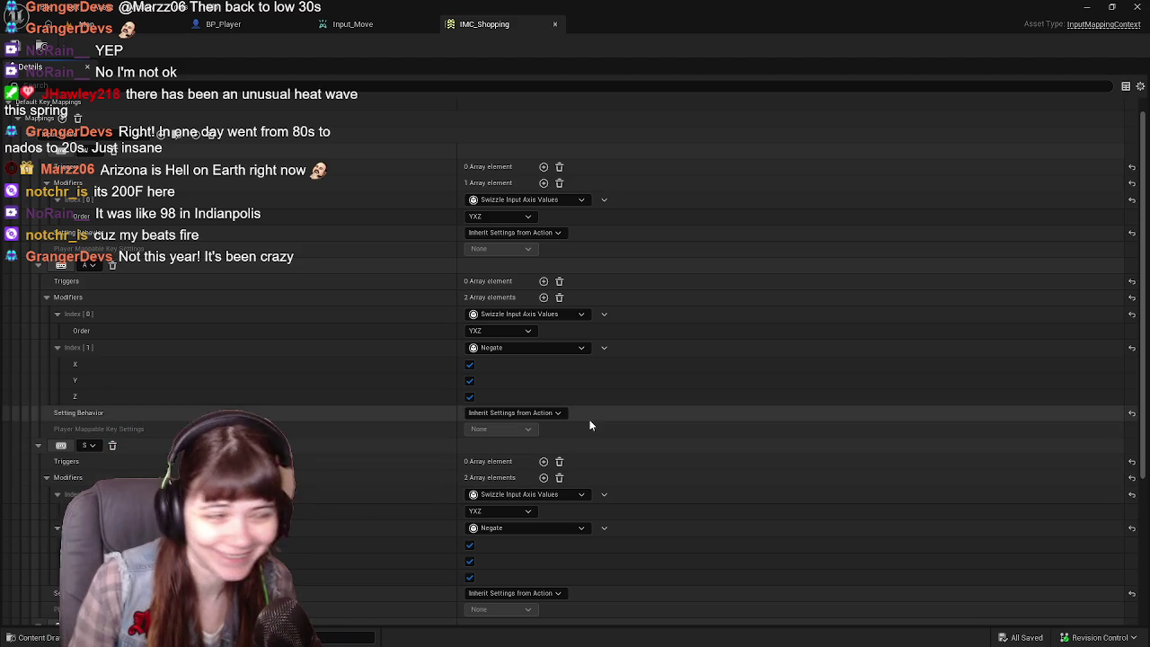
# Delete every modifier element under the W, A, S and D key mappings.
pyautogui.click(559, 167)
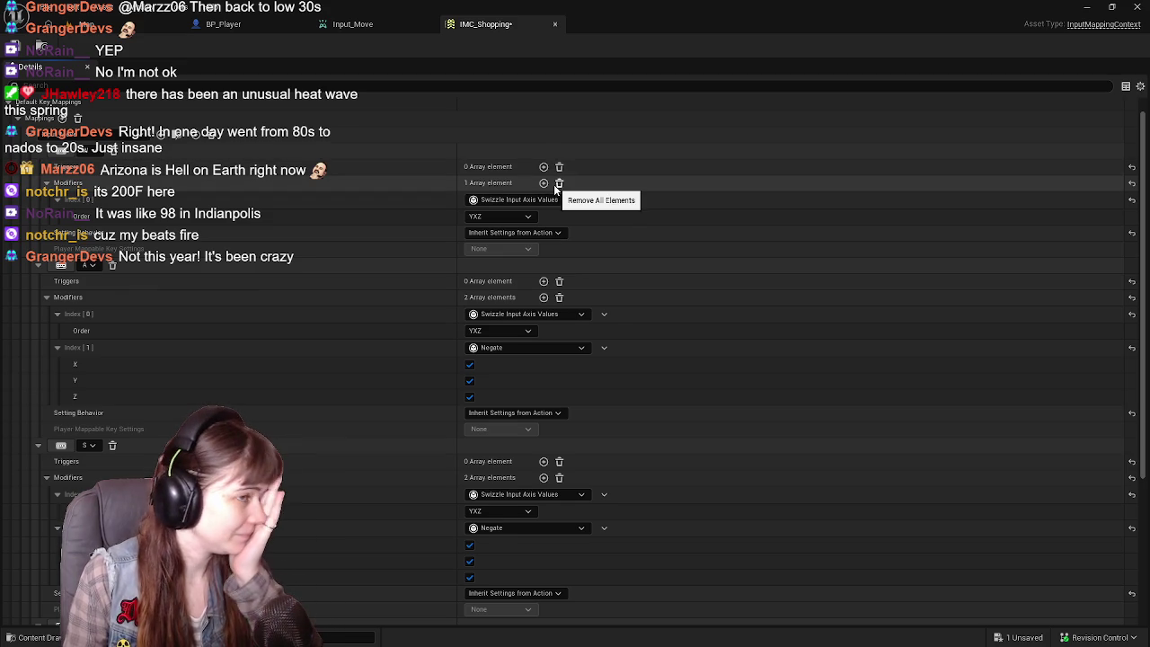
pyautogui.click(555, 185)
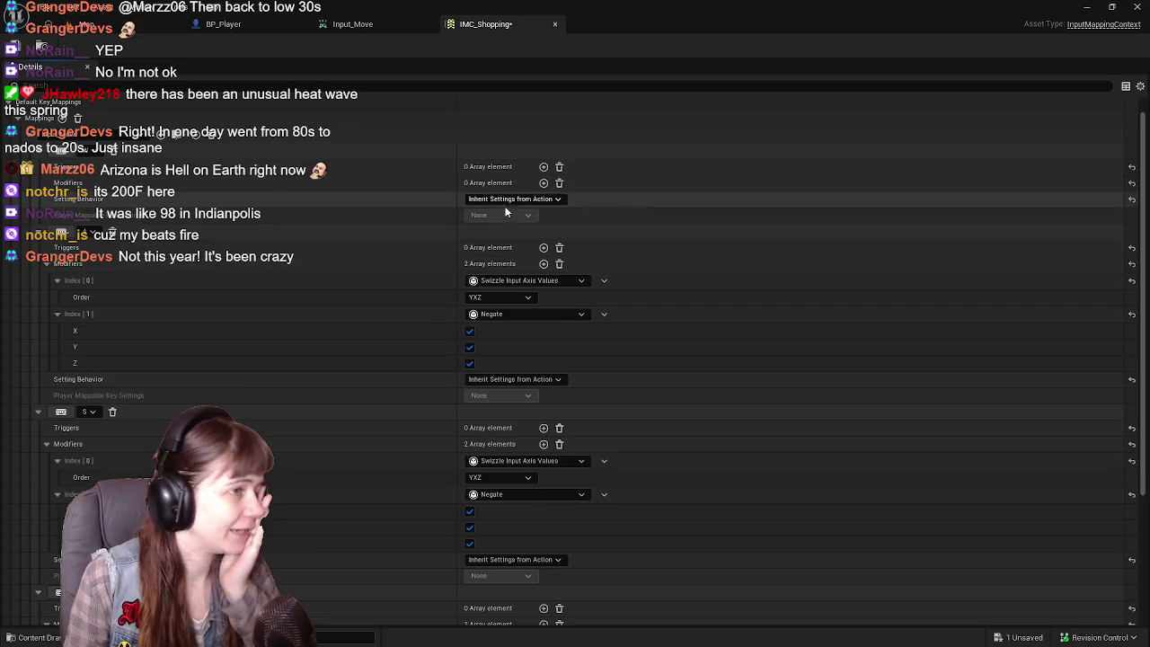
pyautogui.click(560, 262)
pyautogui.click(559, 344)
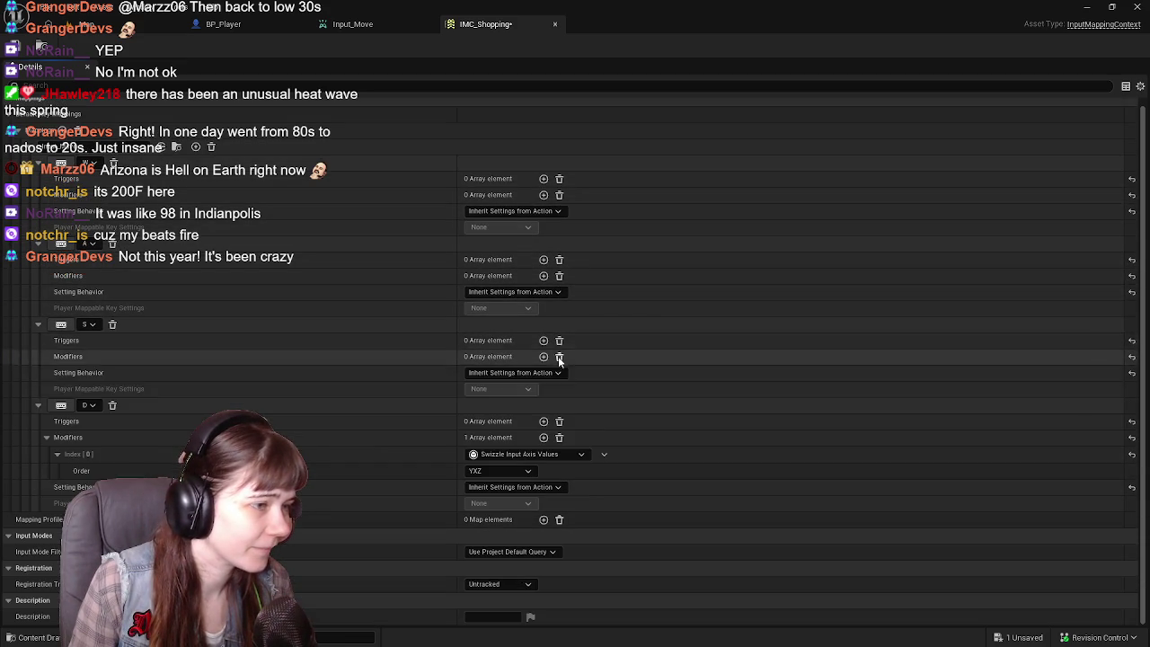
pyautogui.click(560, 438)
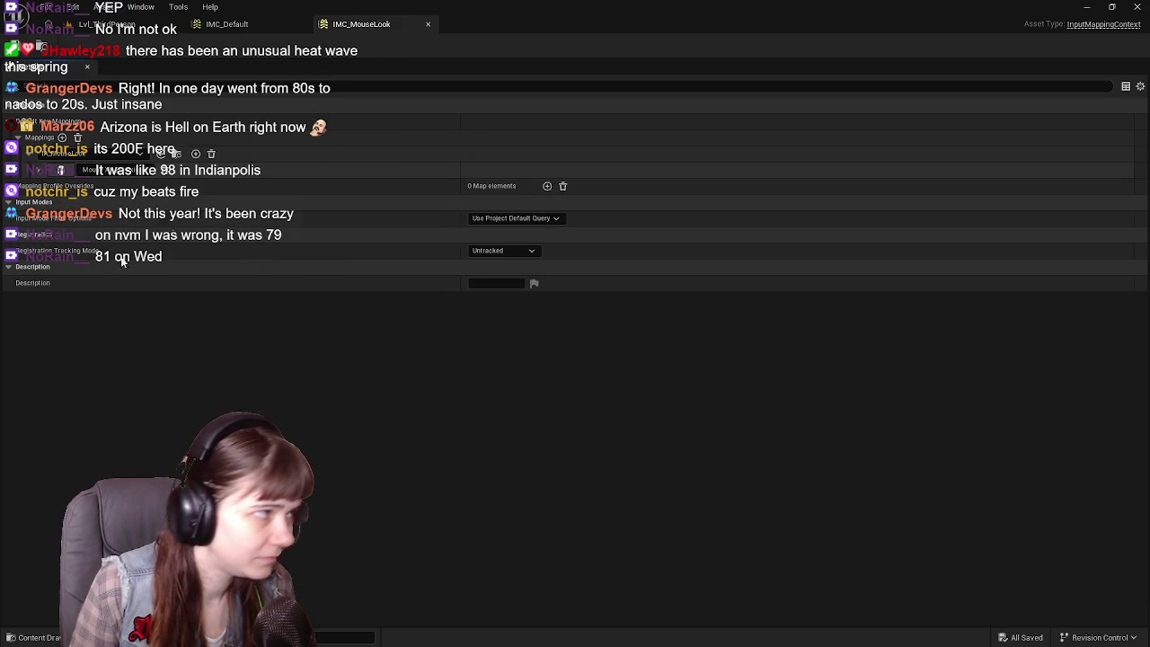
# View IMC_MouseLook's Negate modifier X/Y/Z settings, then bring up the Content/Input folder.
pyautogui.click(36, 159)
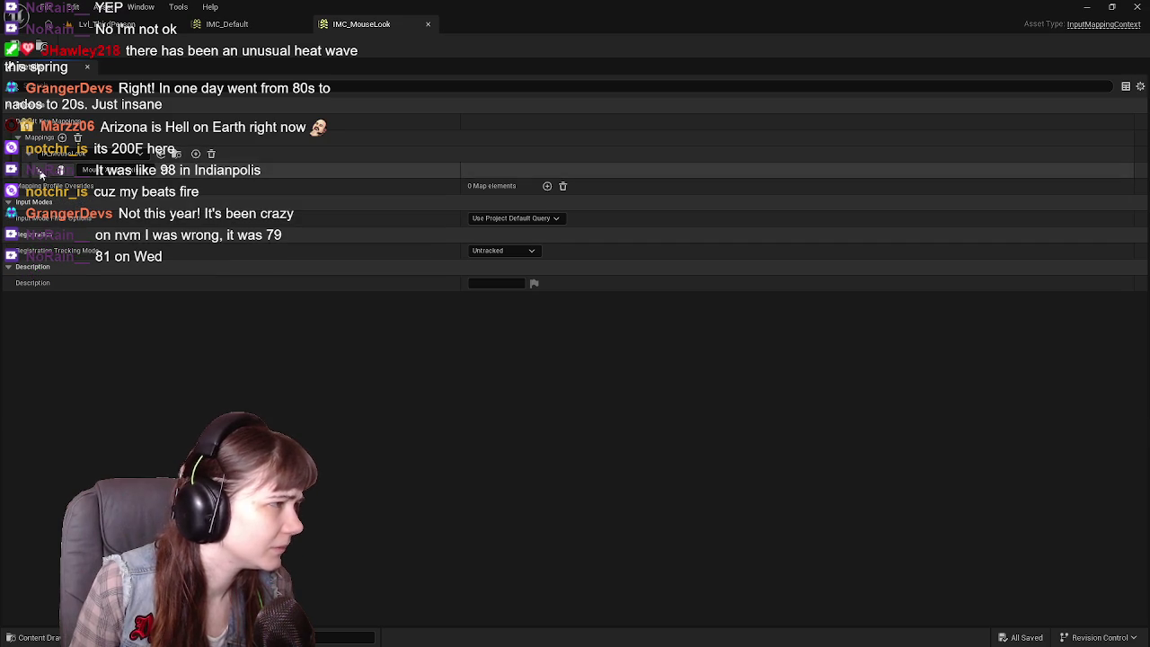
pyautogui.click(38, 170)
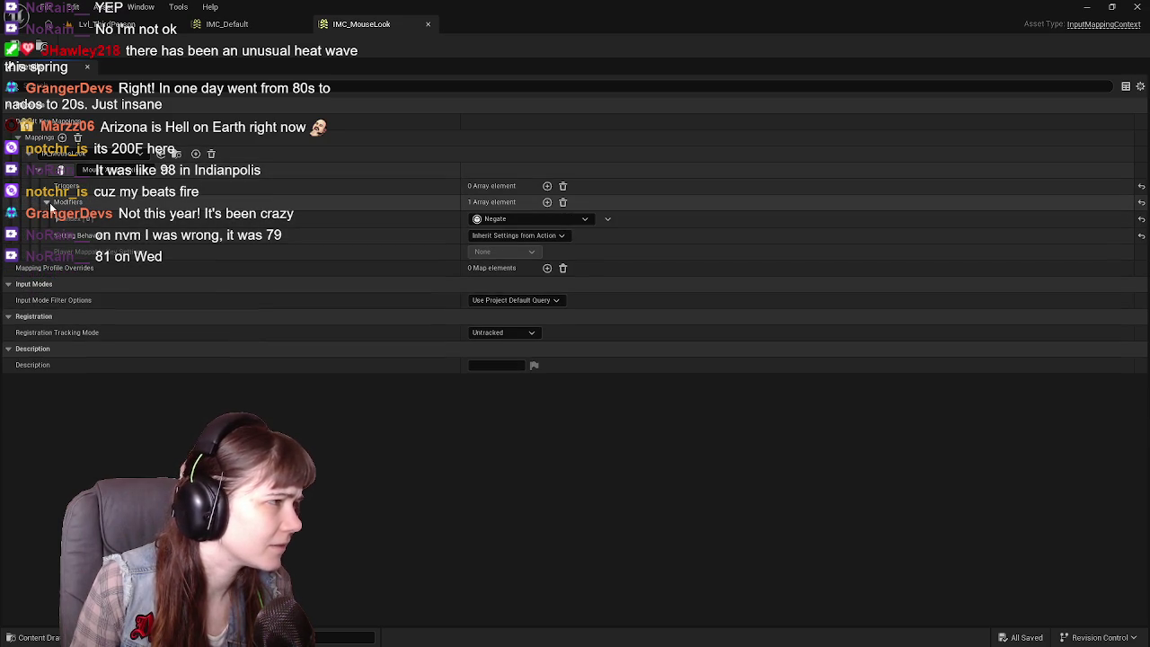
pyautogui.click(45, 202)
pyautogui.click(56, 218)
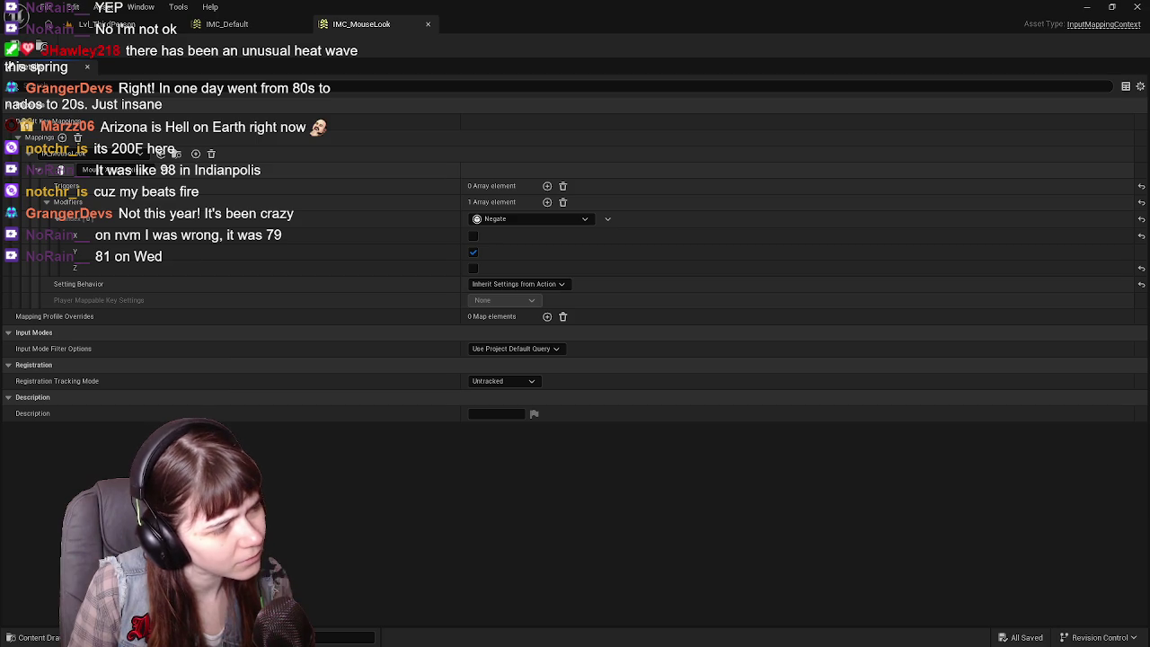
pyautogui.hotkey('ctrl', 'space')
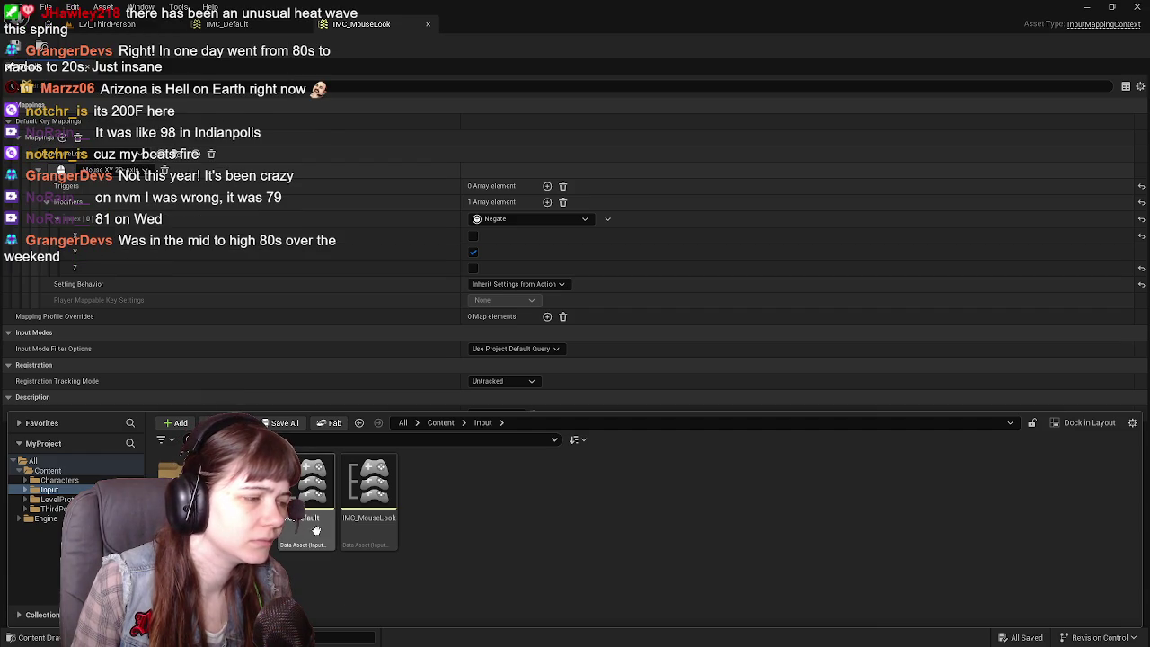
# In IMC_Default, expand the IA_Move W, A, S, D mappings to view W's Swizzle modifier.
pyautogui.click(286, 29)
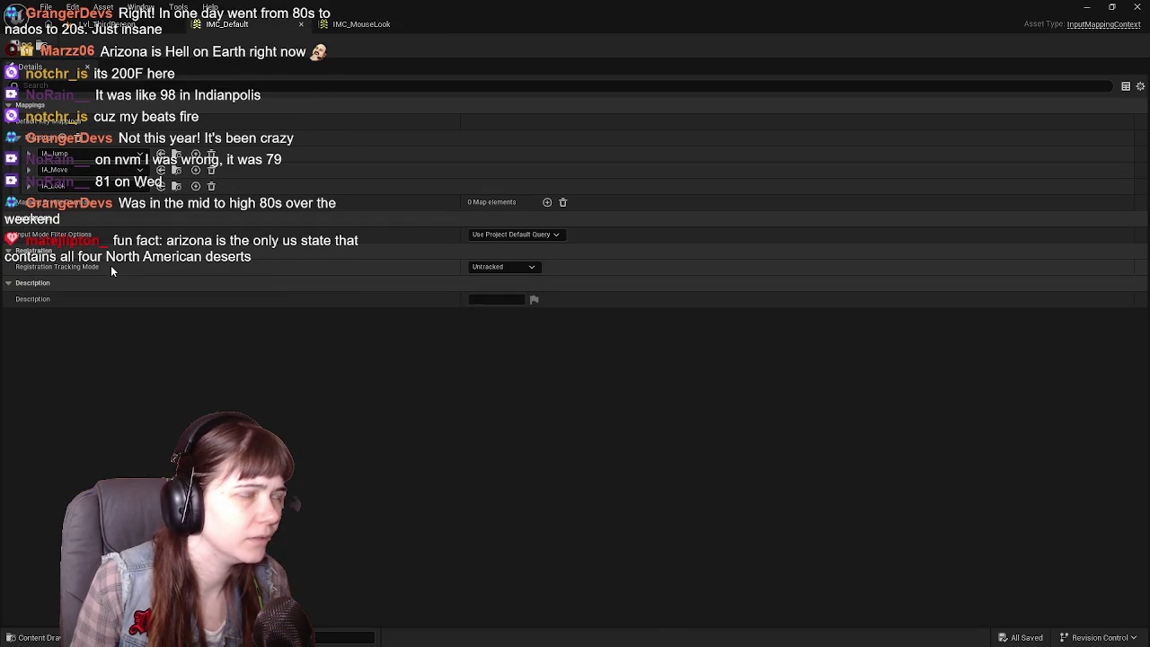
pyautogui.keyDown('shift'); pyautogui.click(28, 169); pyautogui.keyUp('shift')
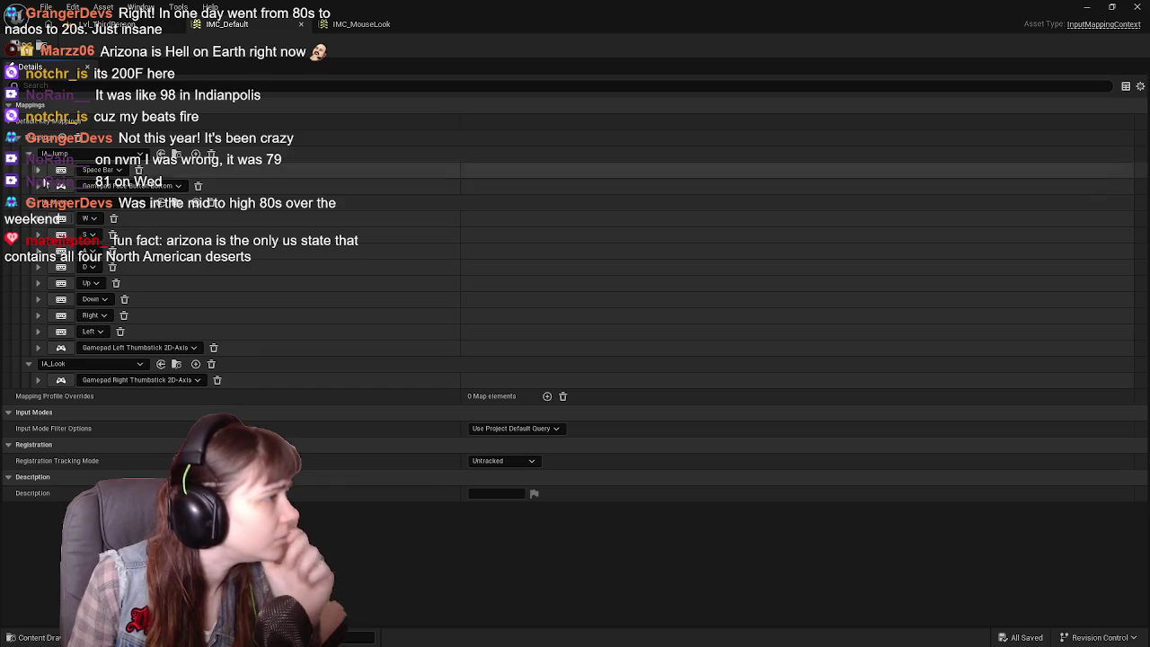
pyautogui.click(29, 364)
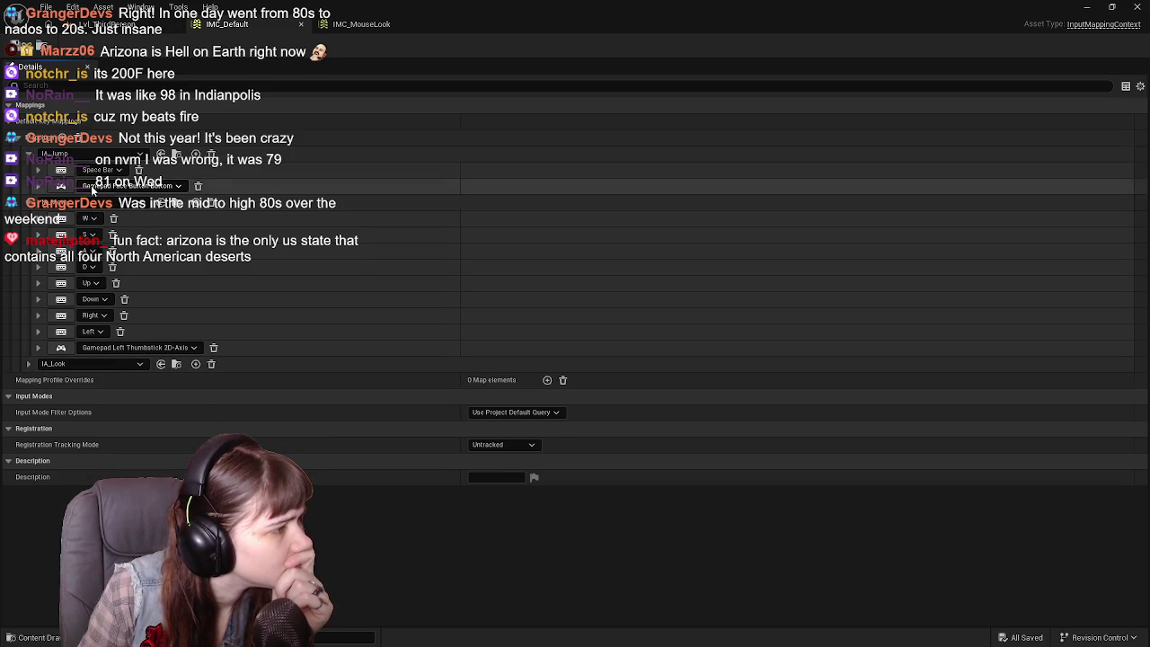
pyautogui.click(37, 267)
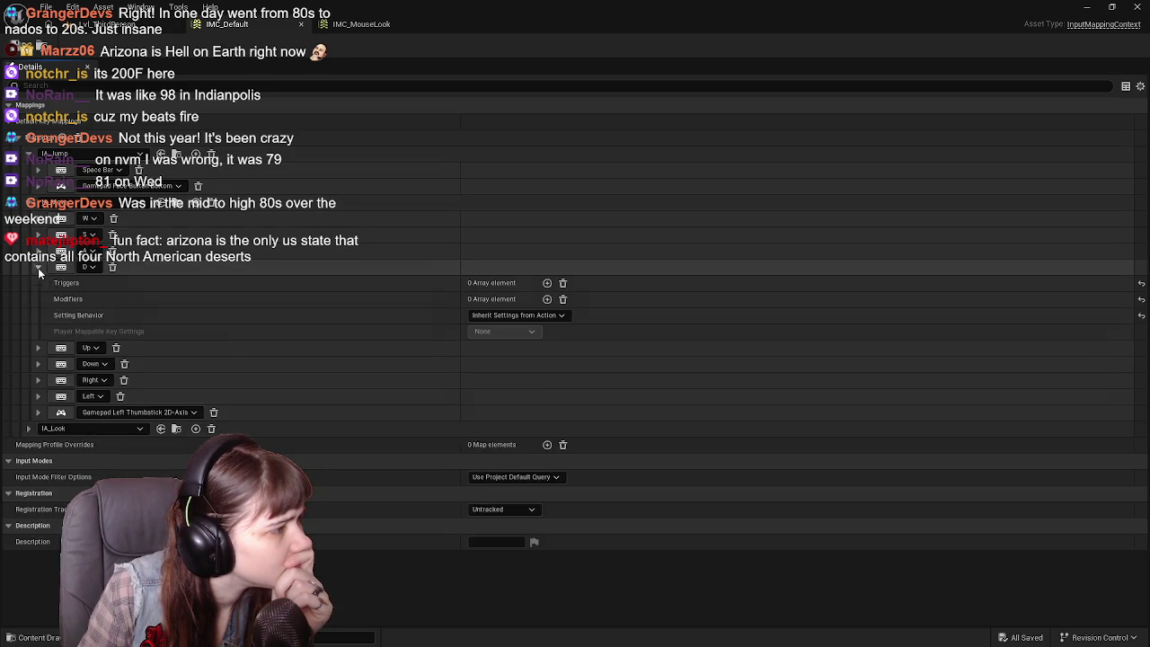
pyautogui.click(37, 234)
pyautogui.click(38, 234)
pyautogui.click(38, 219)
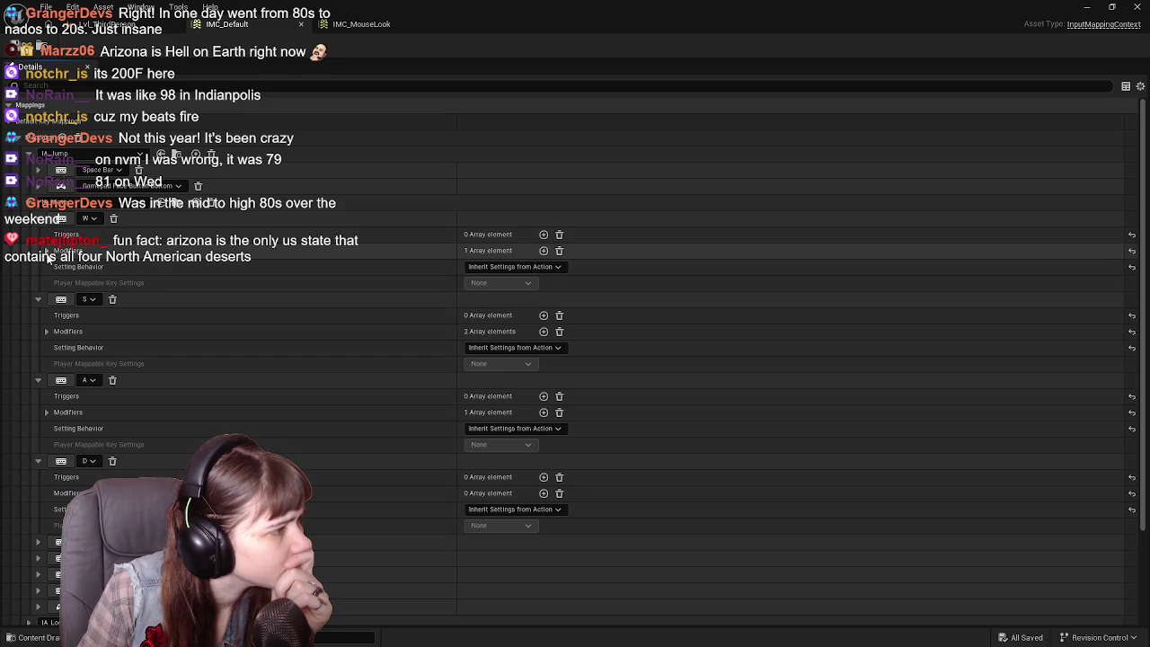
pyautogui.click(46, 251)
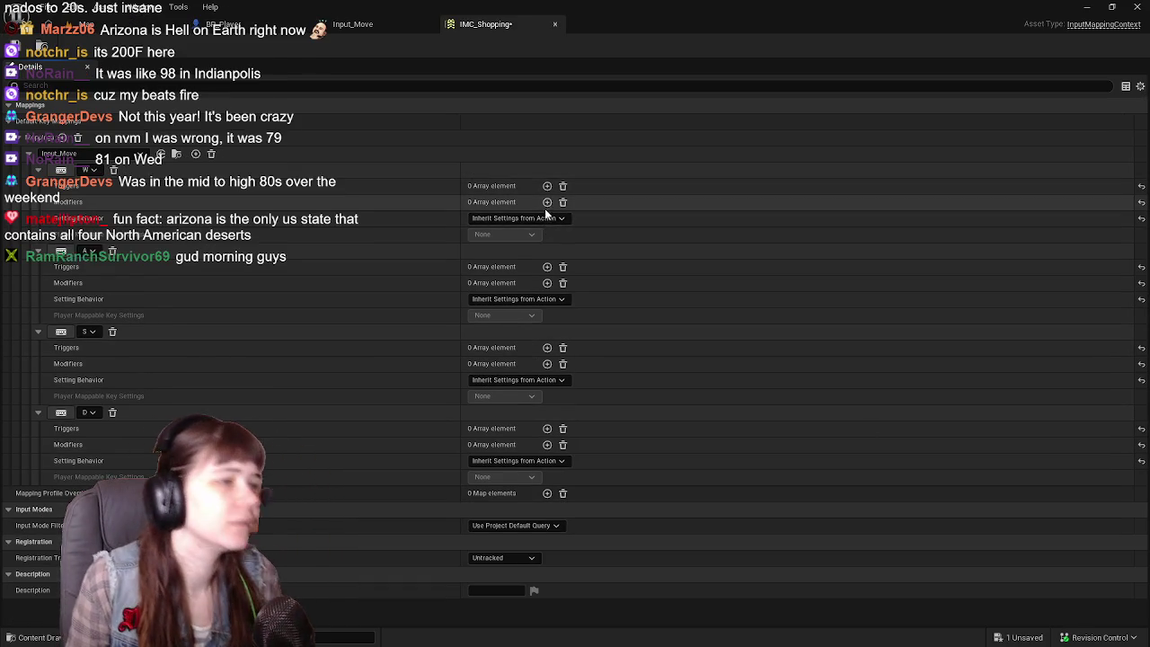
# Add a Swizzle Input Axis Values modifier to the W mapping and save IMC_Shopping.
pyautogui.click(548, 201)
pyautogui.click(529, 220)
pyautogui.write('w')
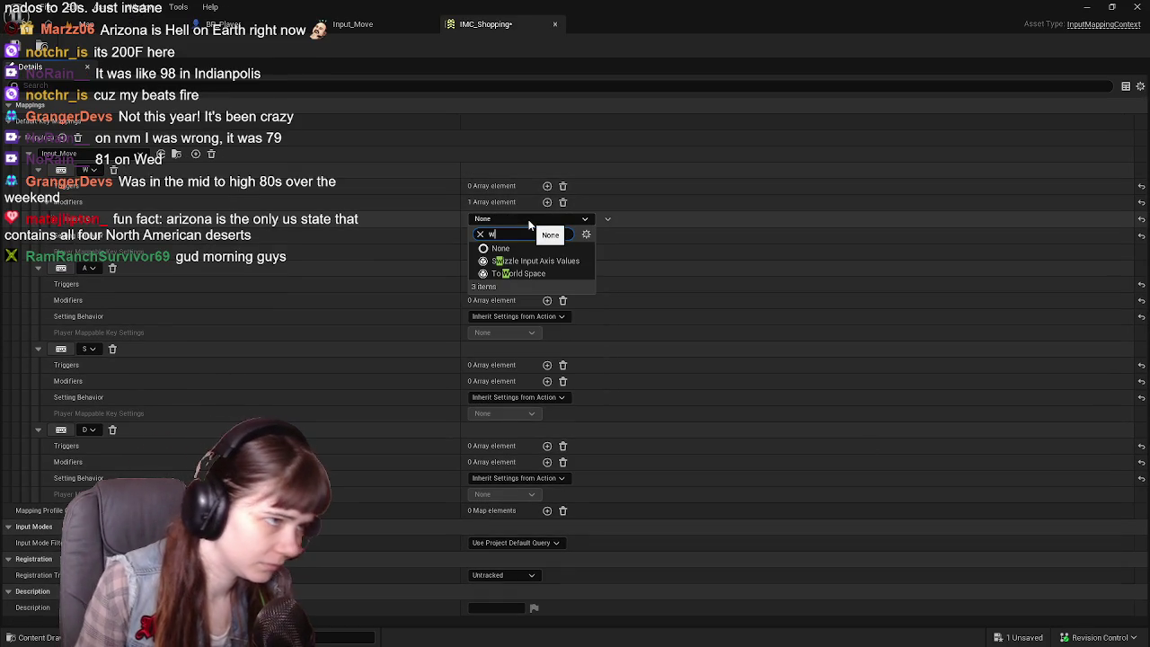
pyautogui.click(553, 268)
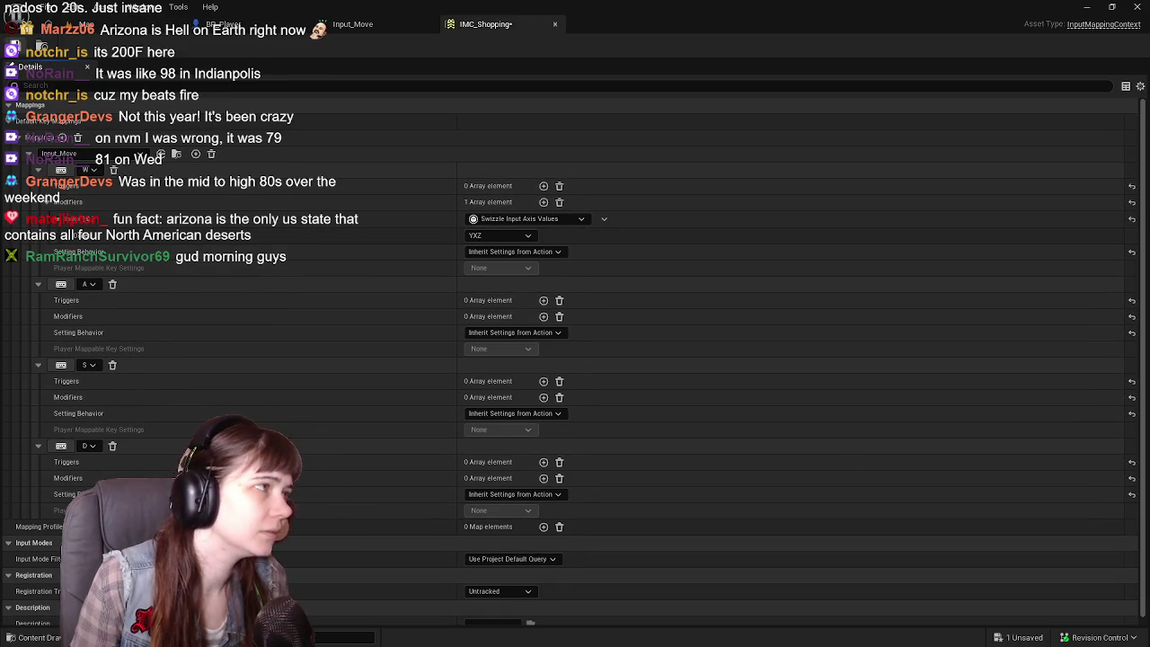
pyautogui.hotkey('ctrl', 's')
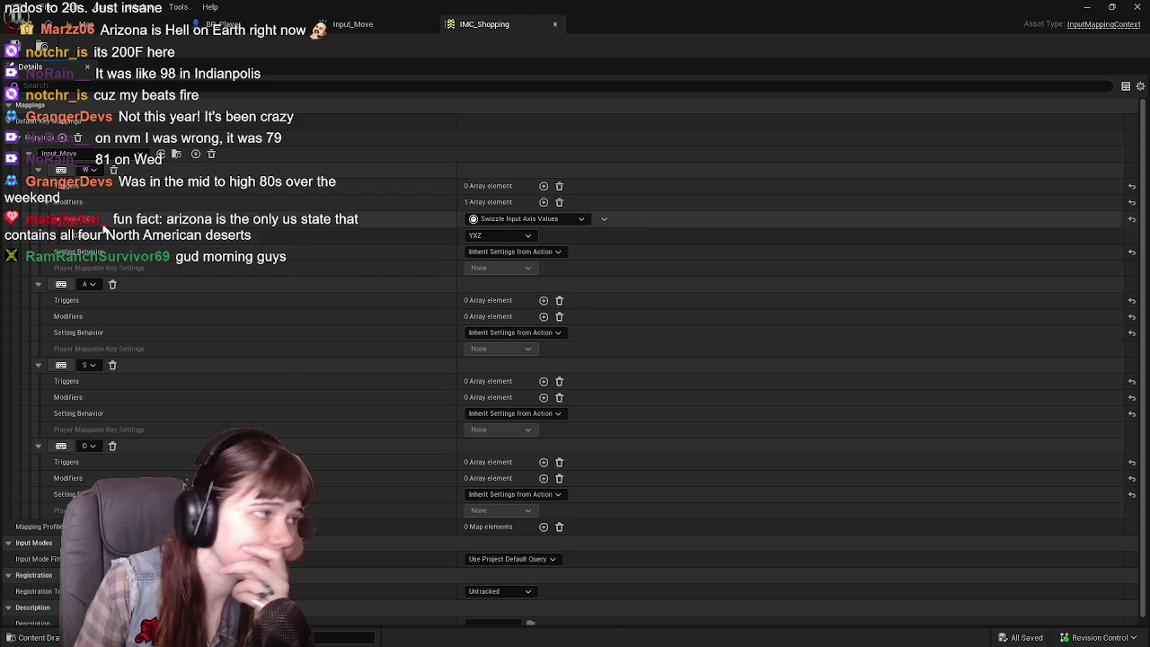
pyautogui.click(45, 200)
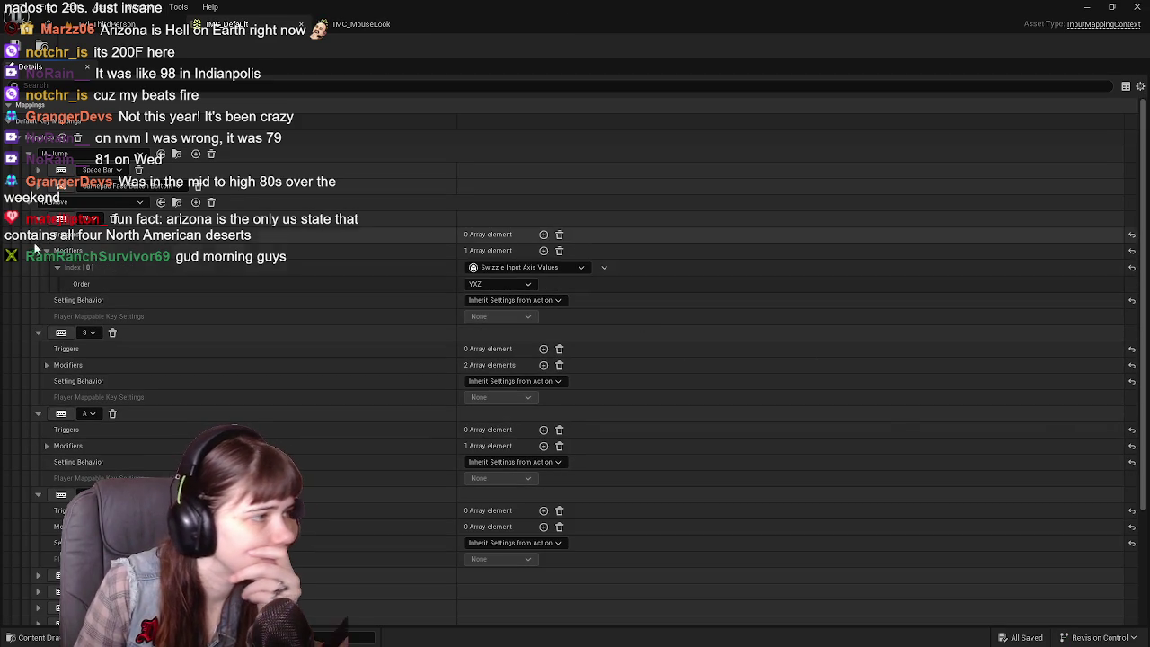
pyautogui.click(60, 264)
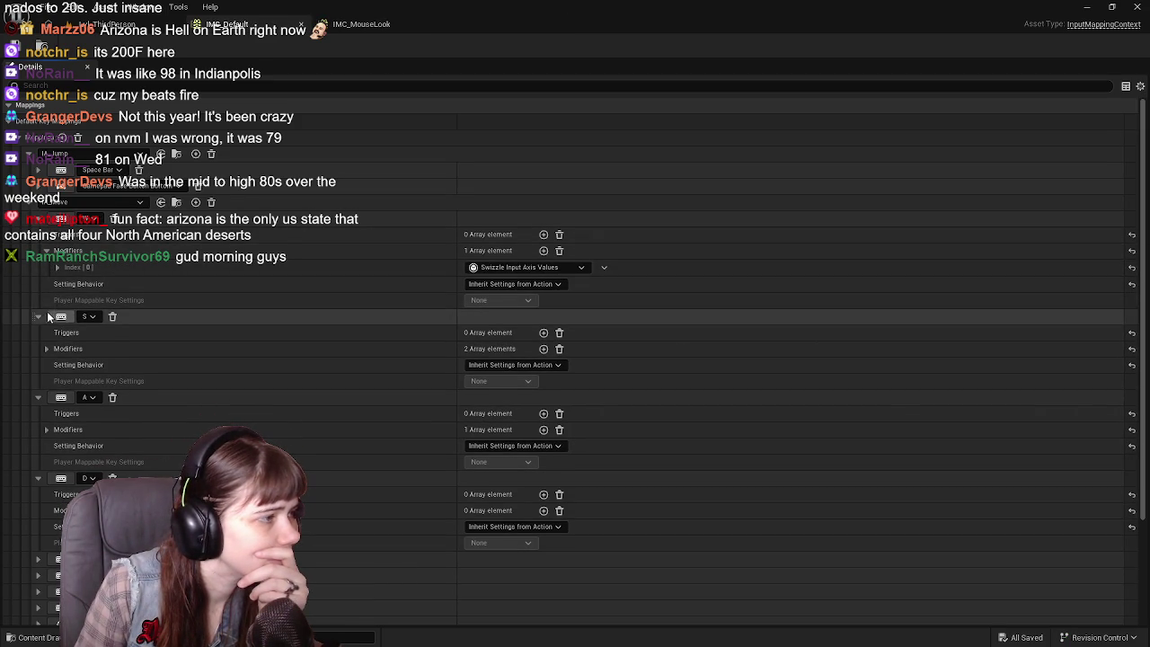
pyautogui.click(59, 267)
pyautogui.click(48, 257)
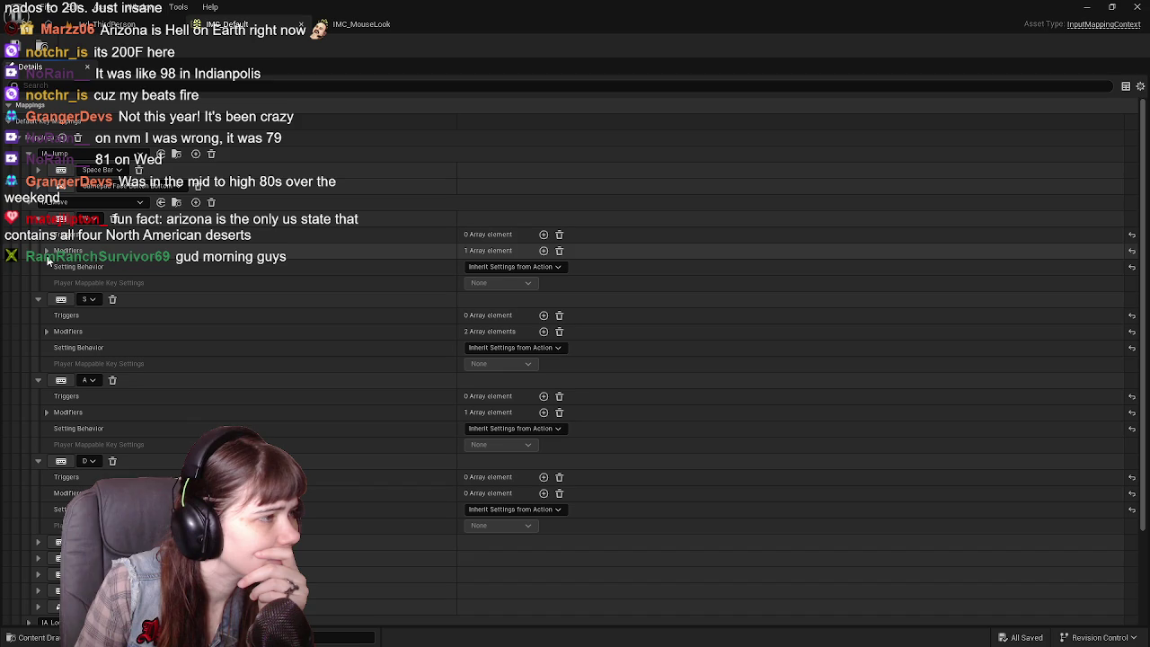
pyautogui.scroll(-3, 69, 290)
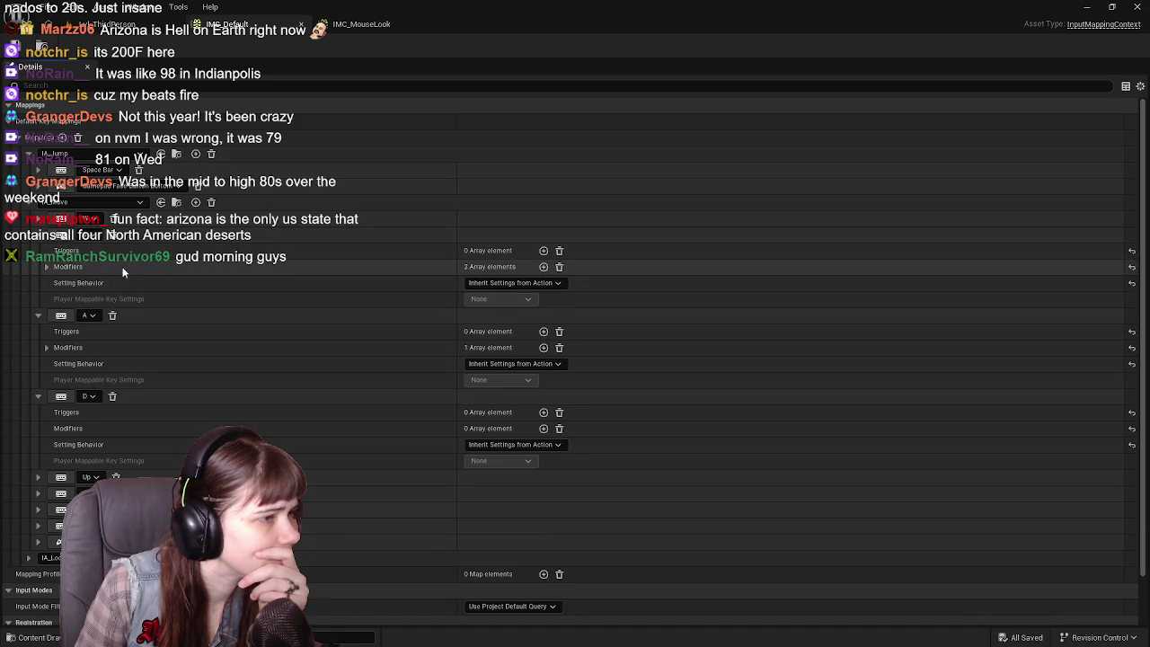
pyautogui.click(48, 267)
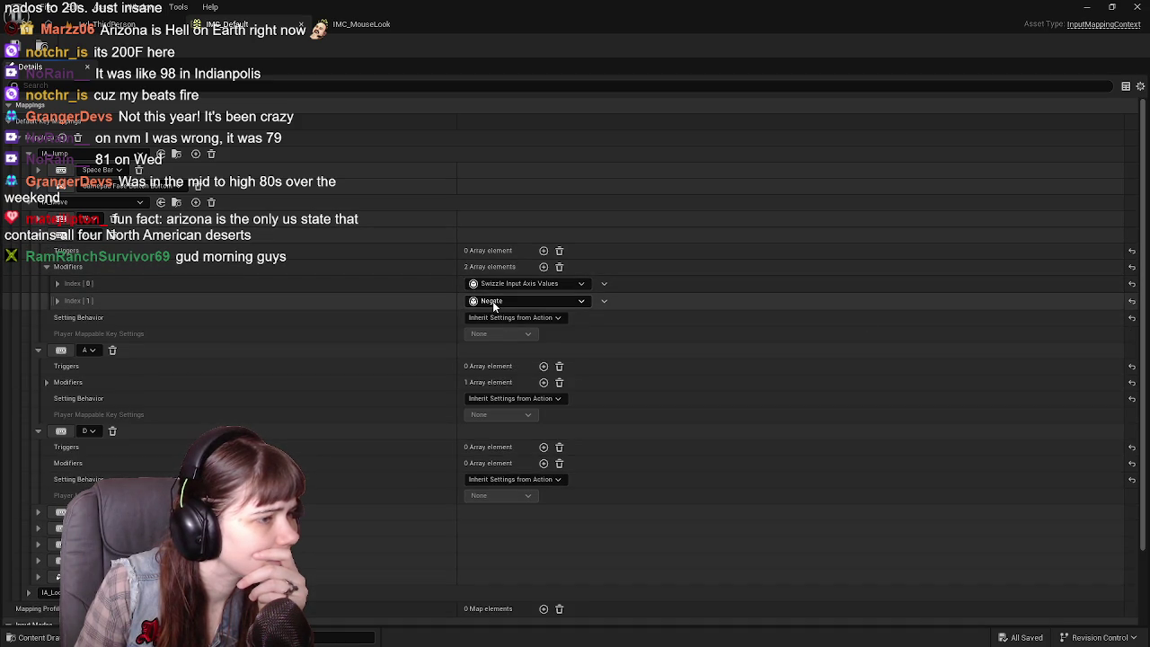
pyautogui.click(55, 283)
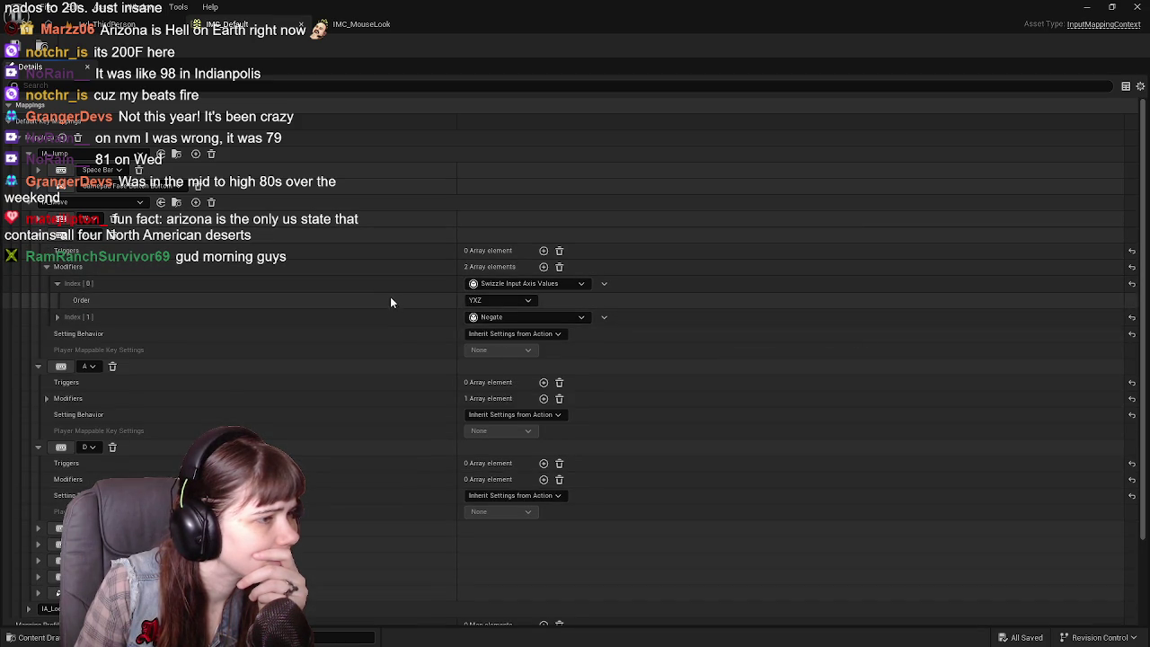
pyautogui.click(58, 283)
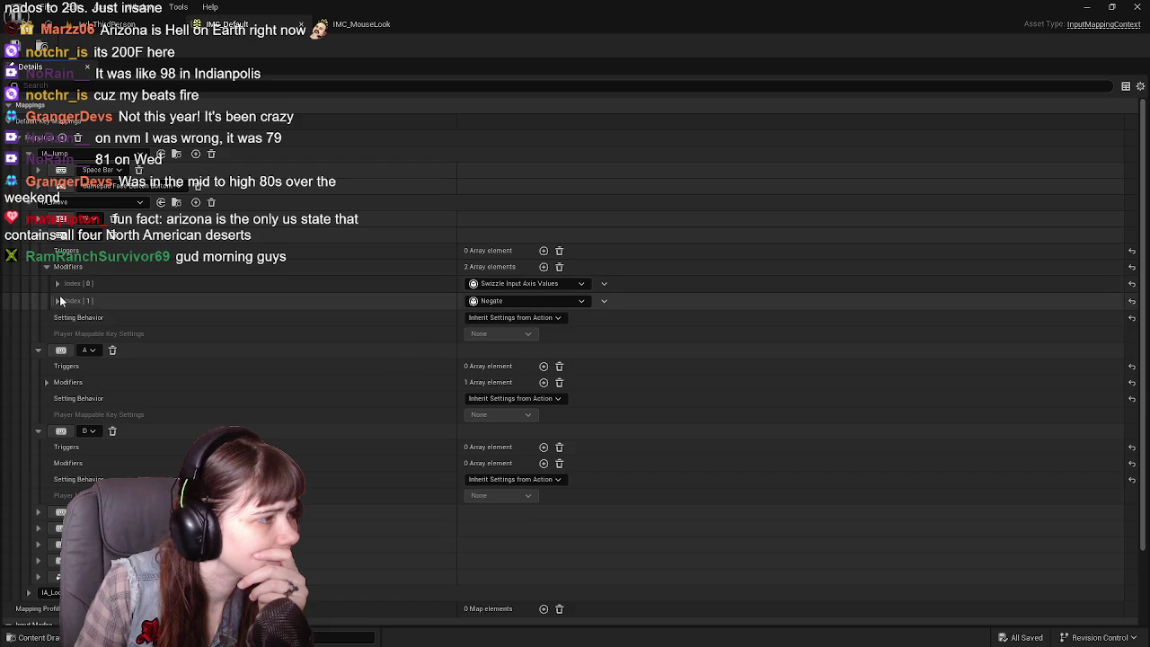
pyautogui.click(58, 300)
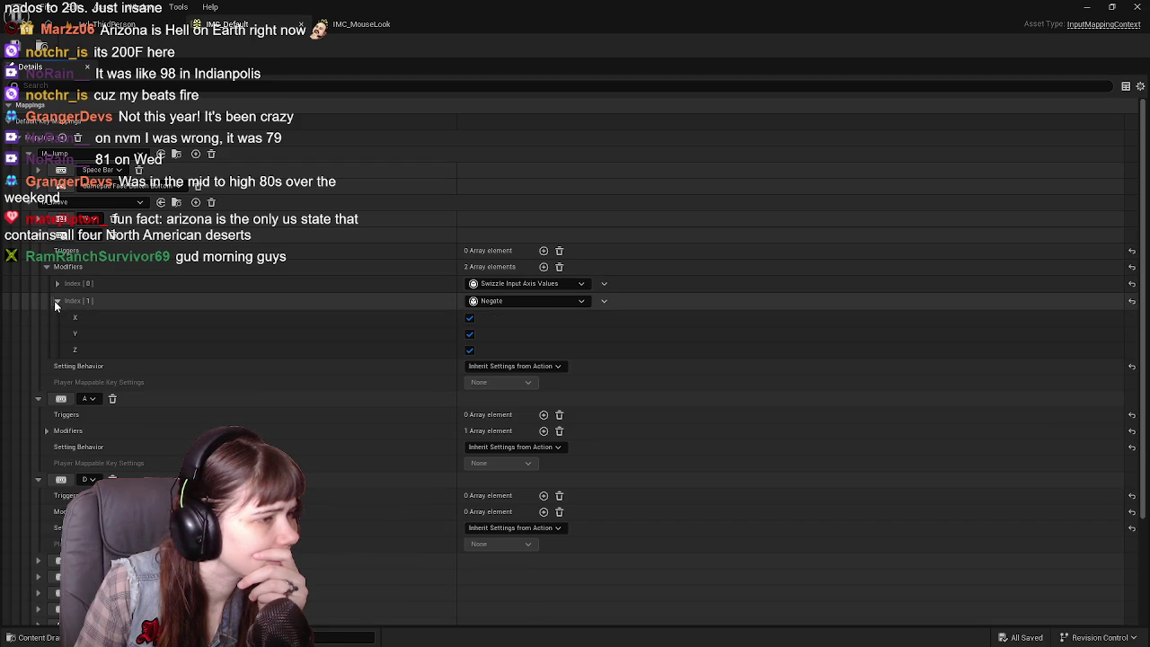
pyautogui.click(56, 300)
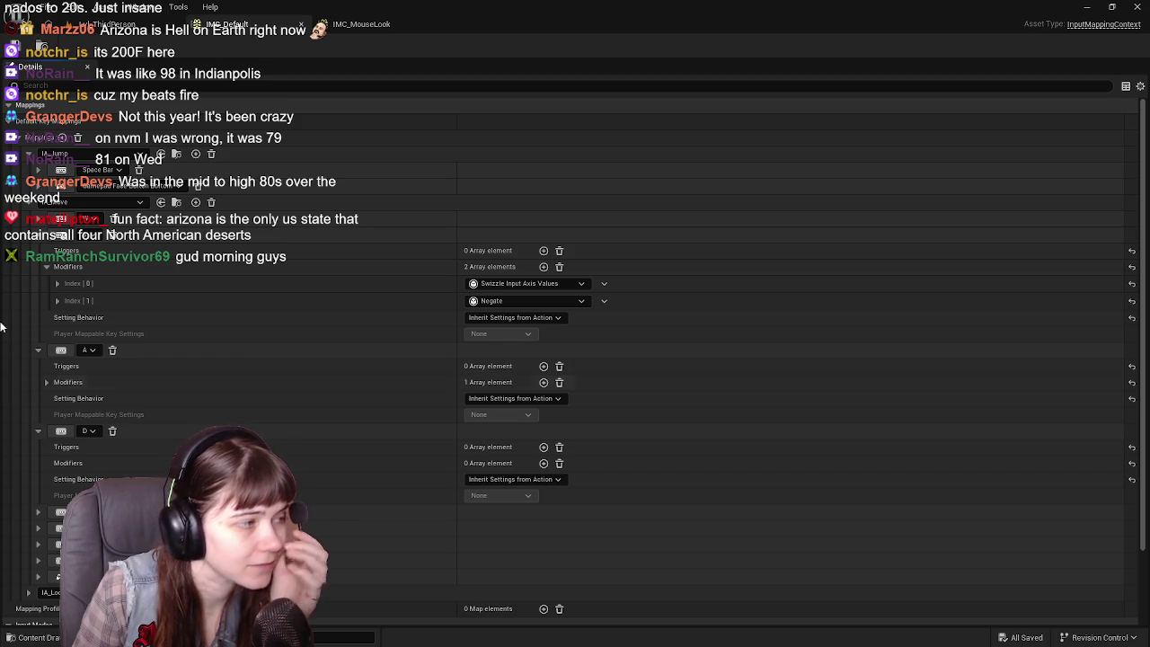
pyautogui.click(46, 382)
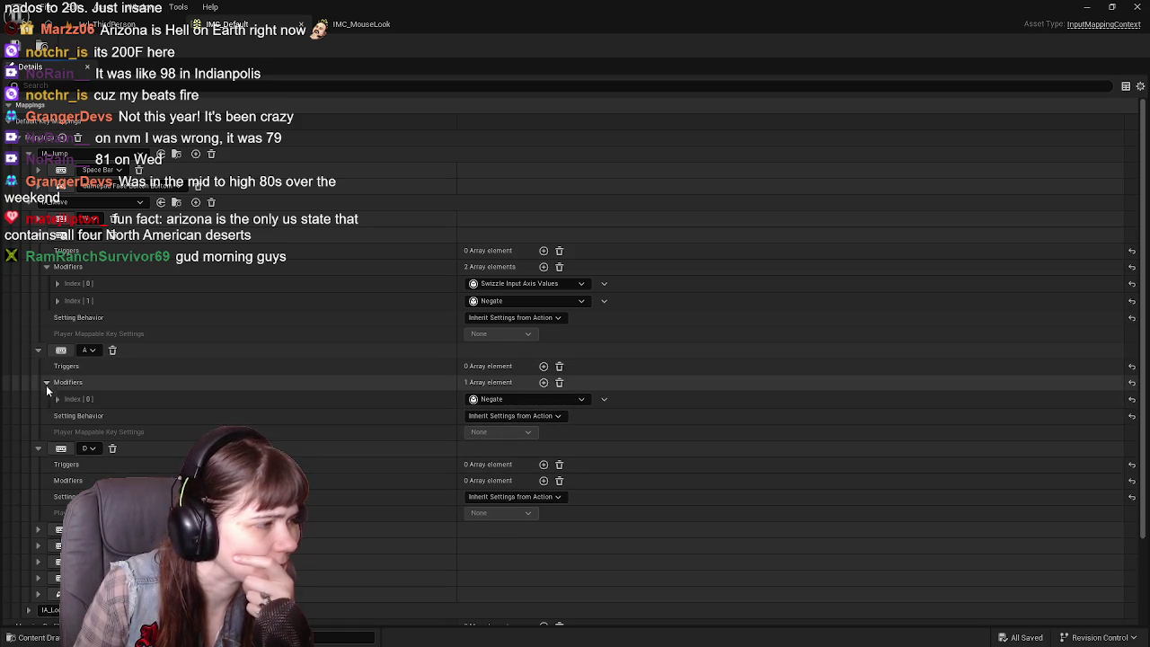
pyautogui.click(57, 399)
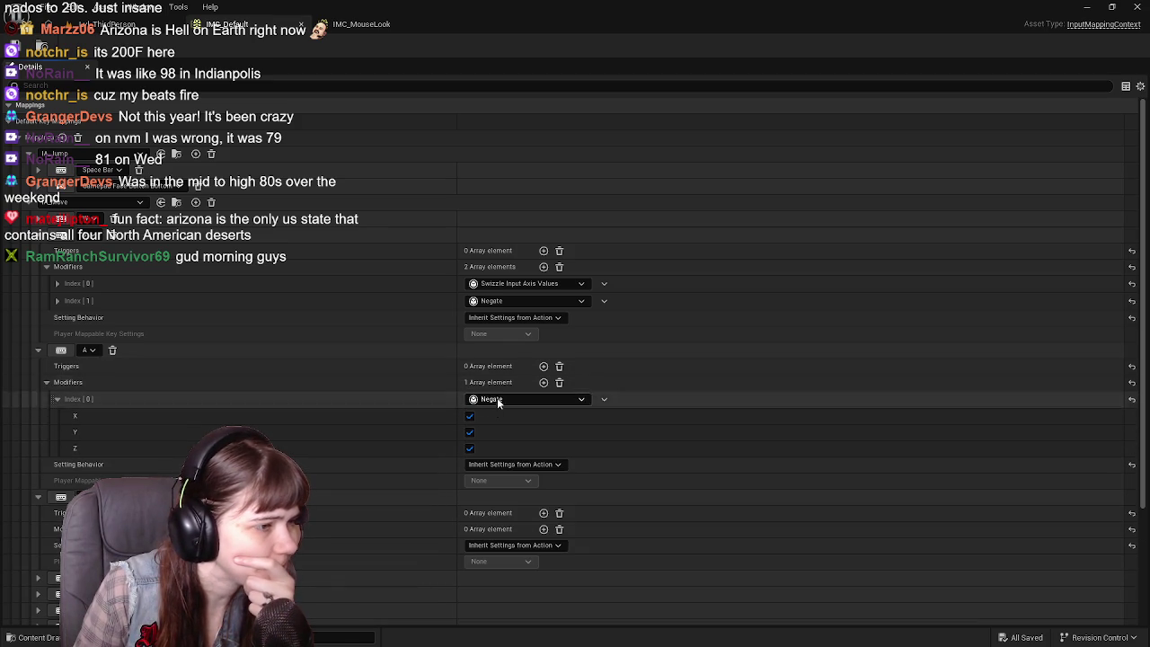
pyautogui.click(55, 399)
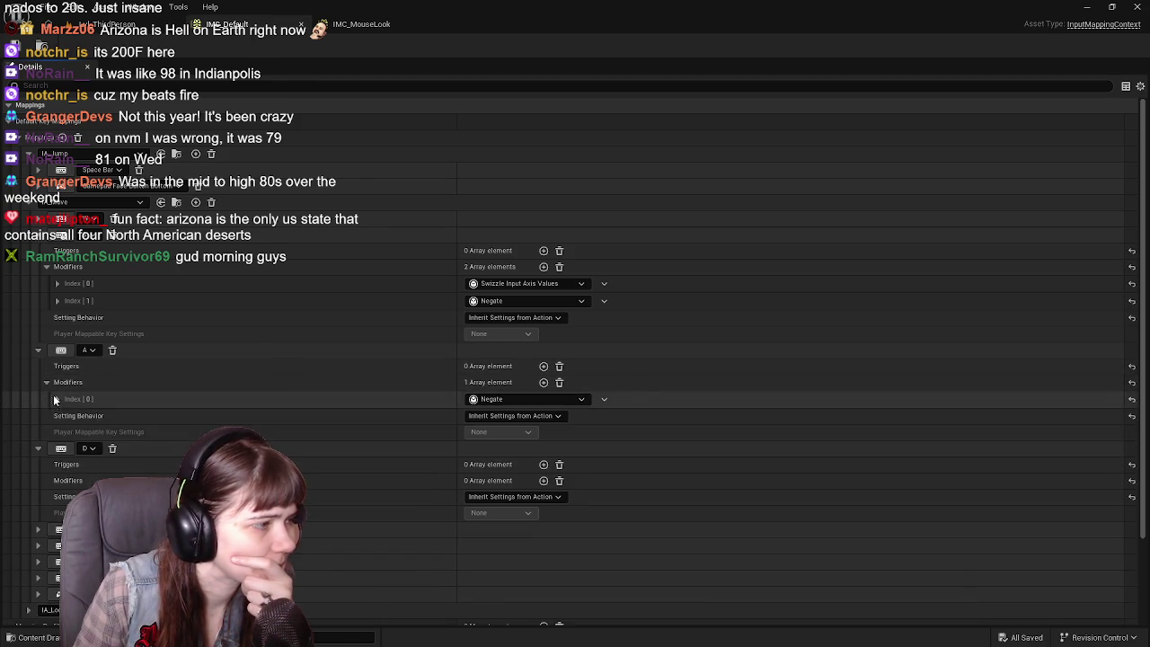
pyautogui.click(46, 382)
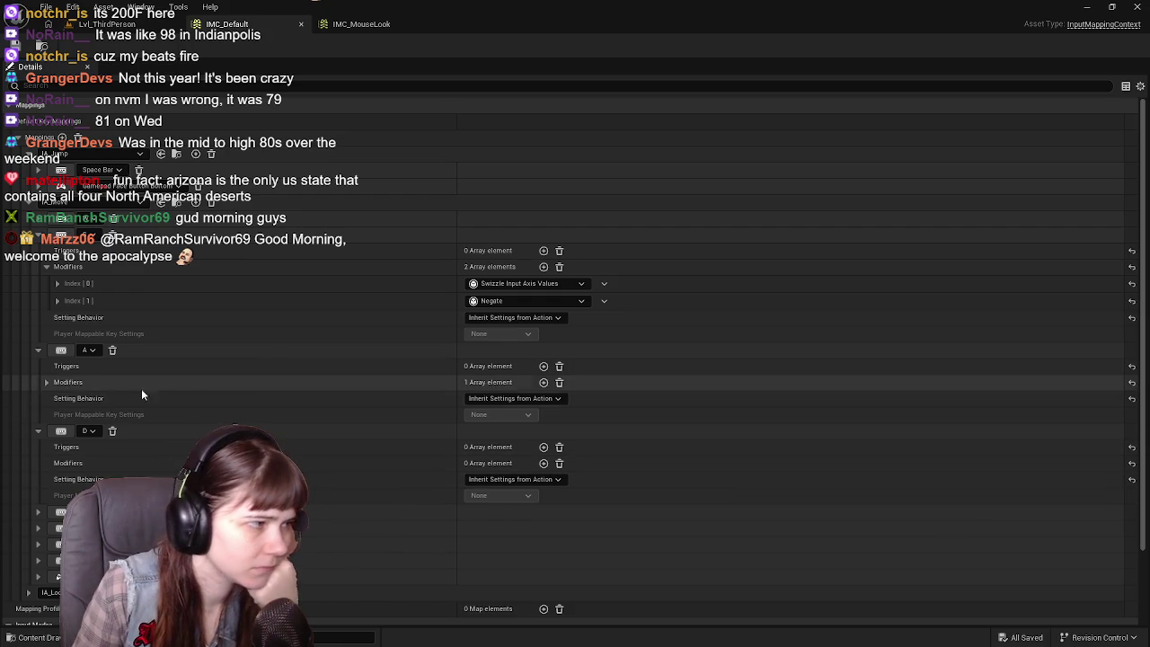
pyautogui.click(46, 382)
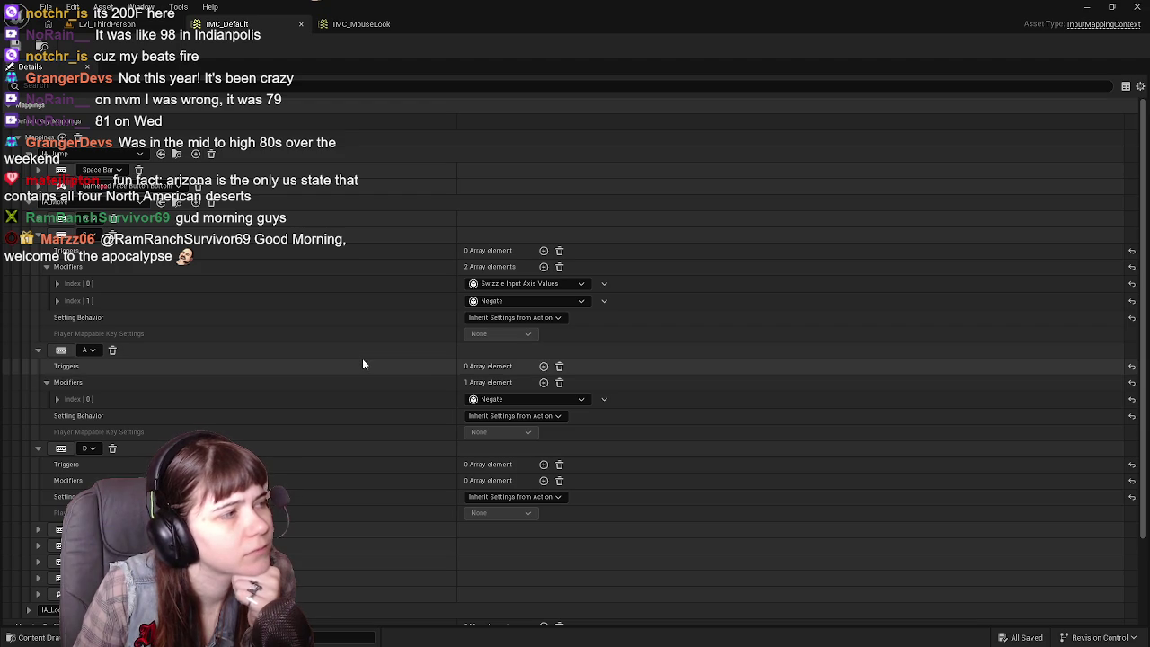
pyautogui.click(47, 382)
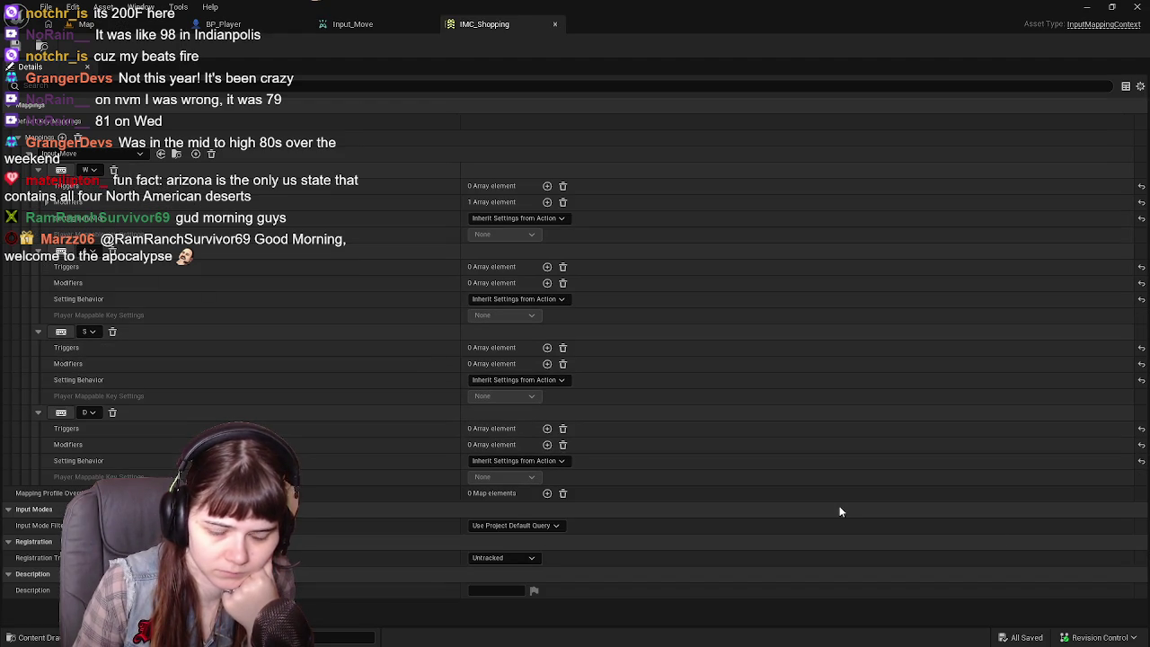
# Add a Negate modifier to the A key, add an empty modifier slot to S, then switch to IMC_Default.
pyautogui.click(546, 285)
pyautogui.click(542, 300)
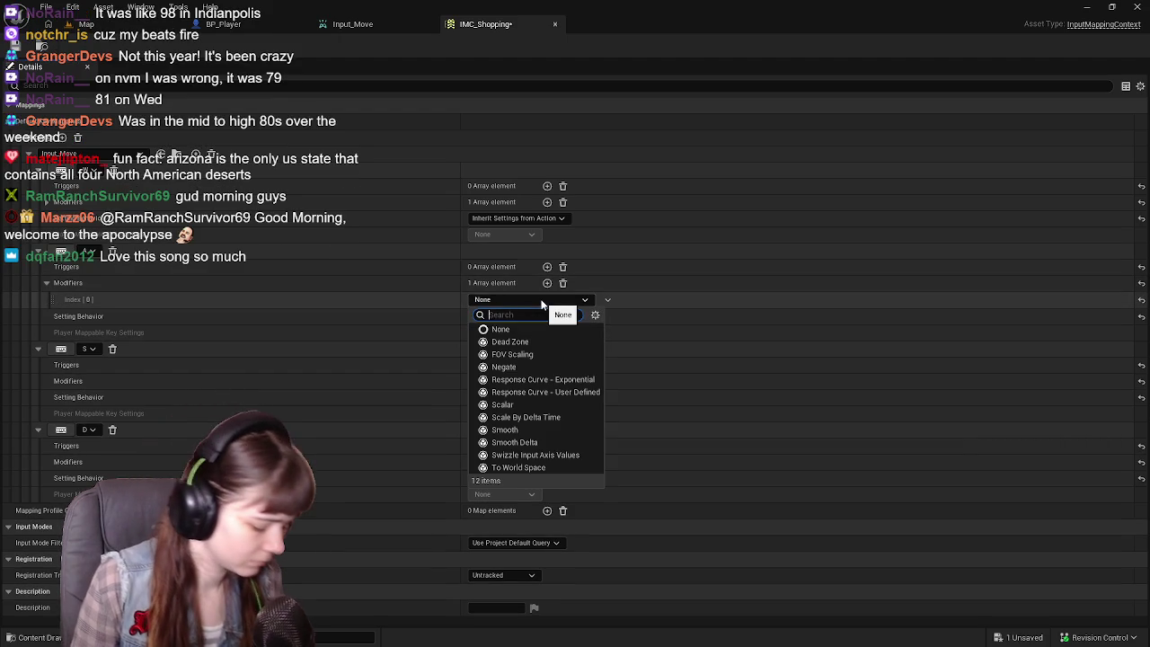
pyautogui.write('negate')
pyautogui.click(512, 331)
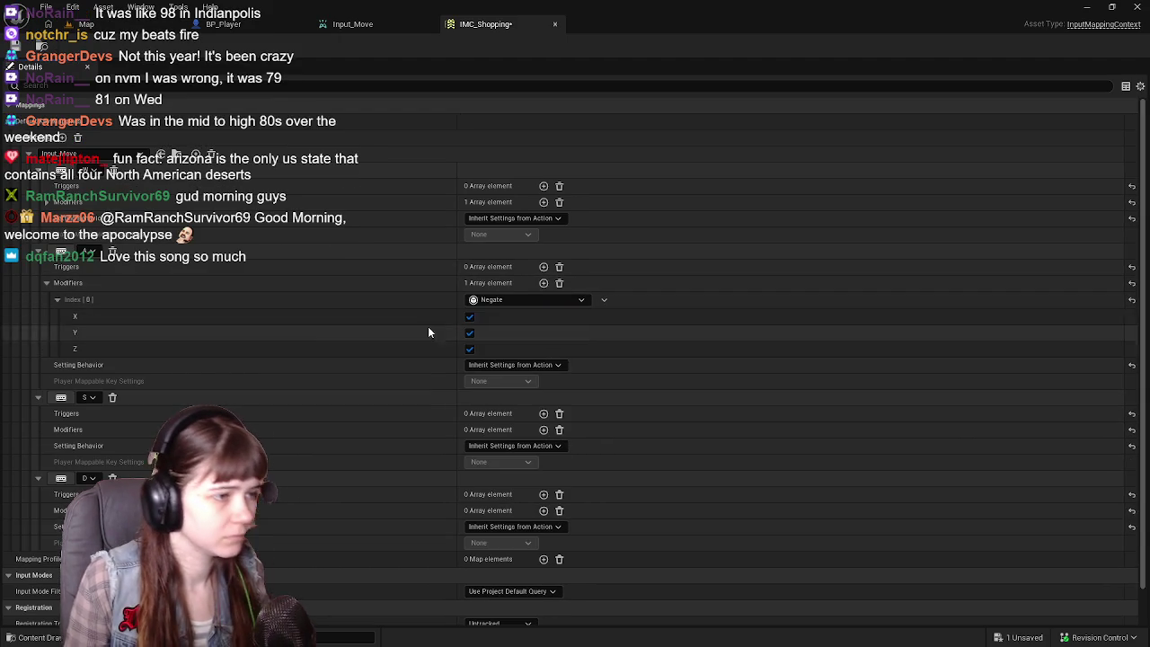
pyautogui.click(46, 282)
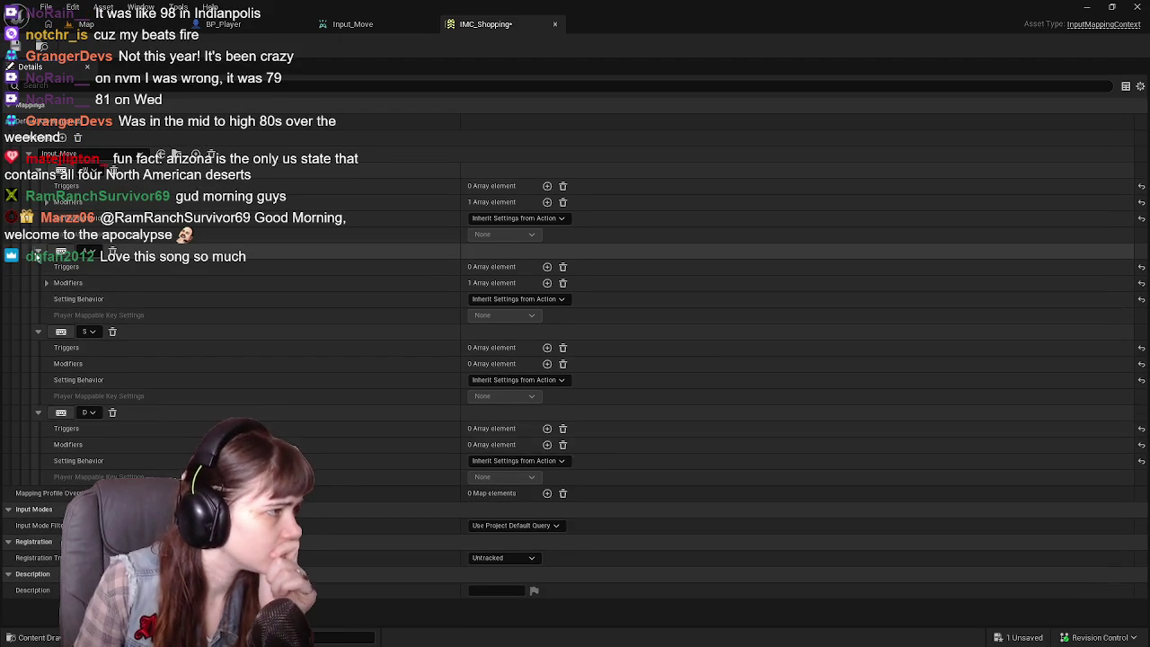
pyautogui.click(38, 251)
pyautogui.click(548, 299)
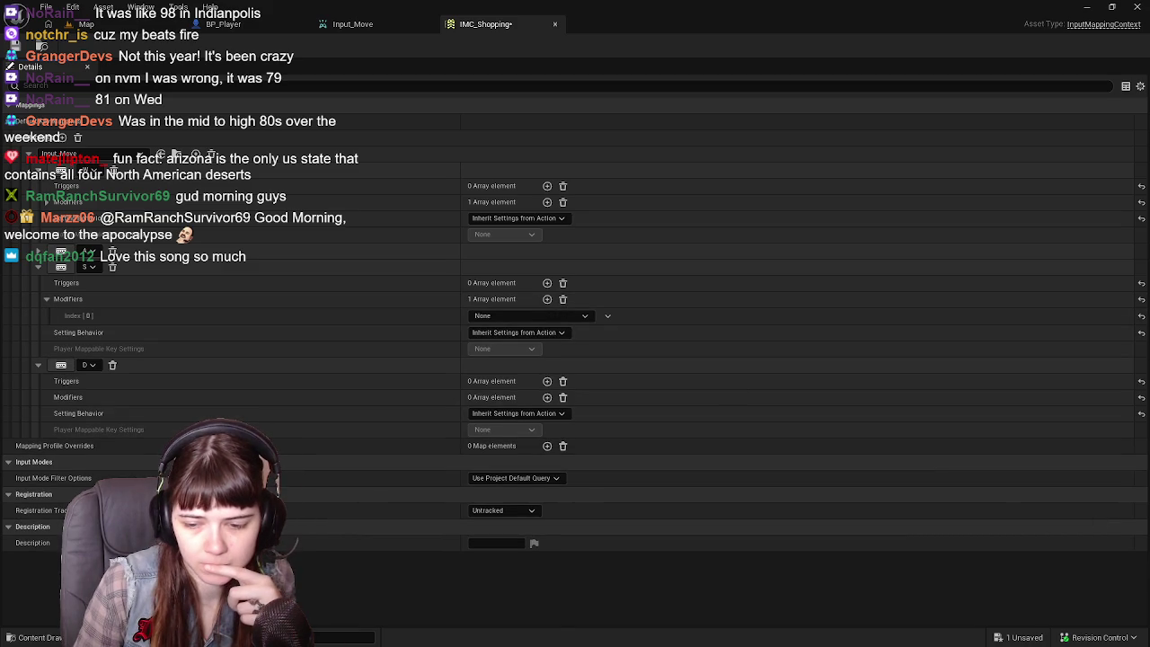
pyautogui.hotkey('alt', 'Tab')
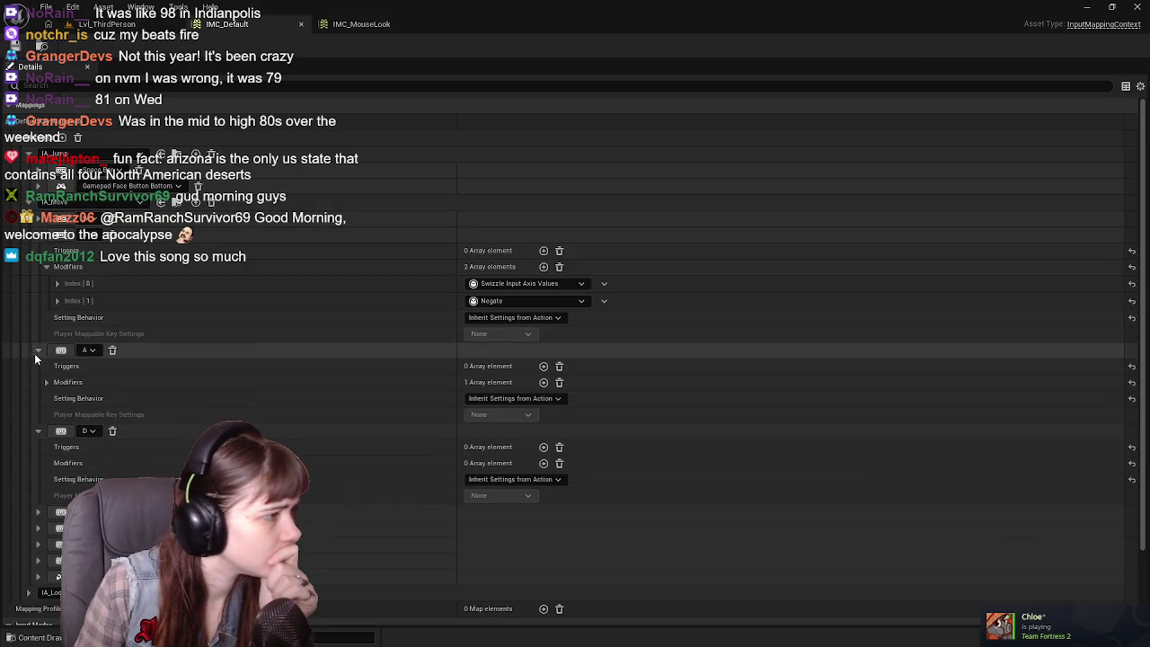
# Inspect the modifier entries in IMC_Default's mappings, then return to IMC_Shopping.
pyautogui.click(38, 351)
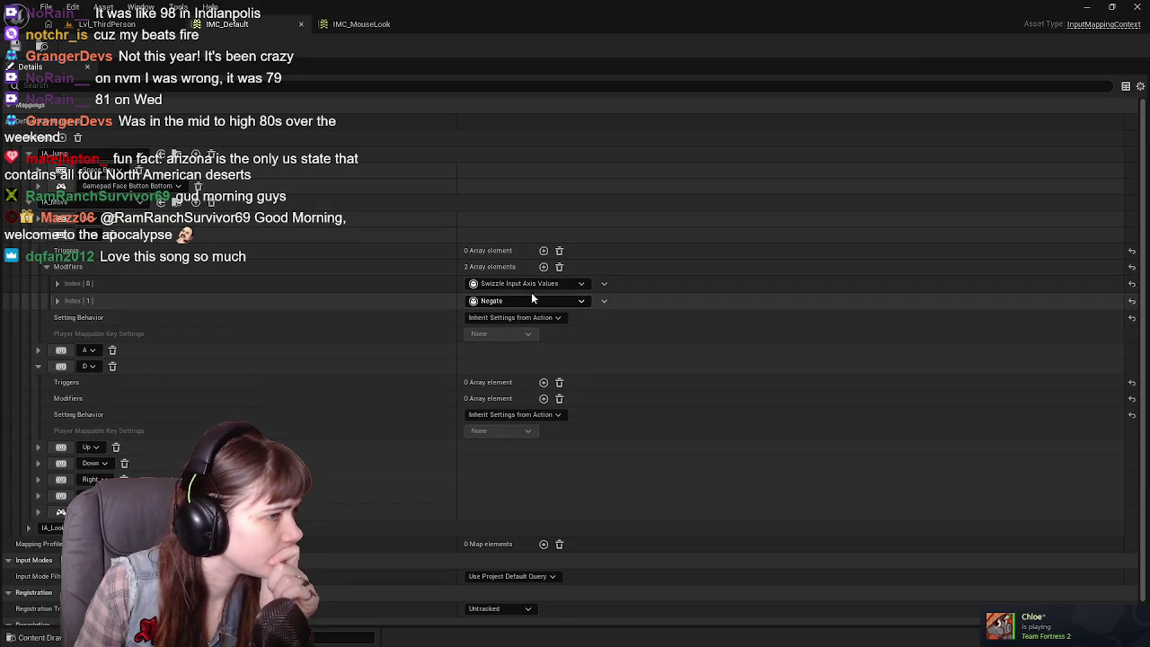
pyautogui.click(57, 301)
pyautogui.click(57, 301)
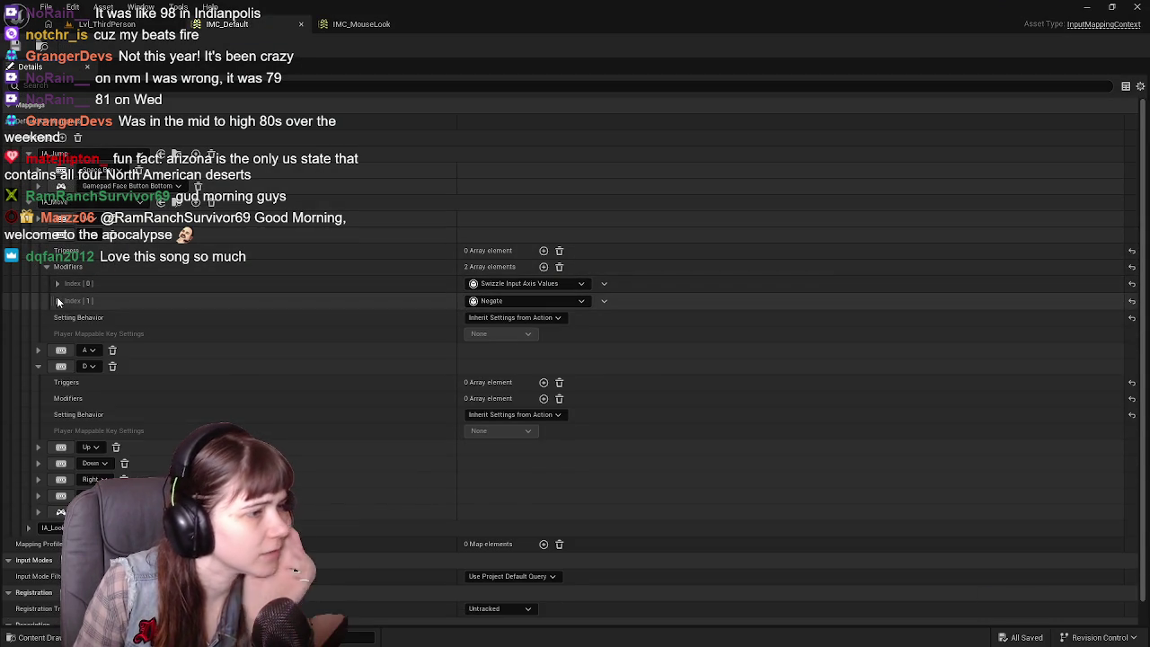
pyautogui.click(58, 283)
pyautogui.click(57, 283)
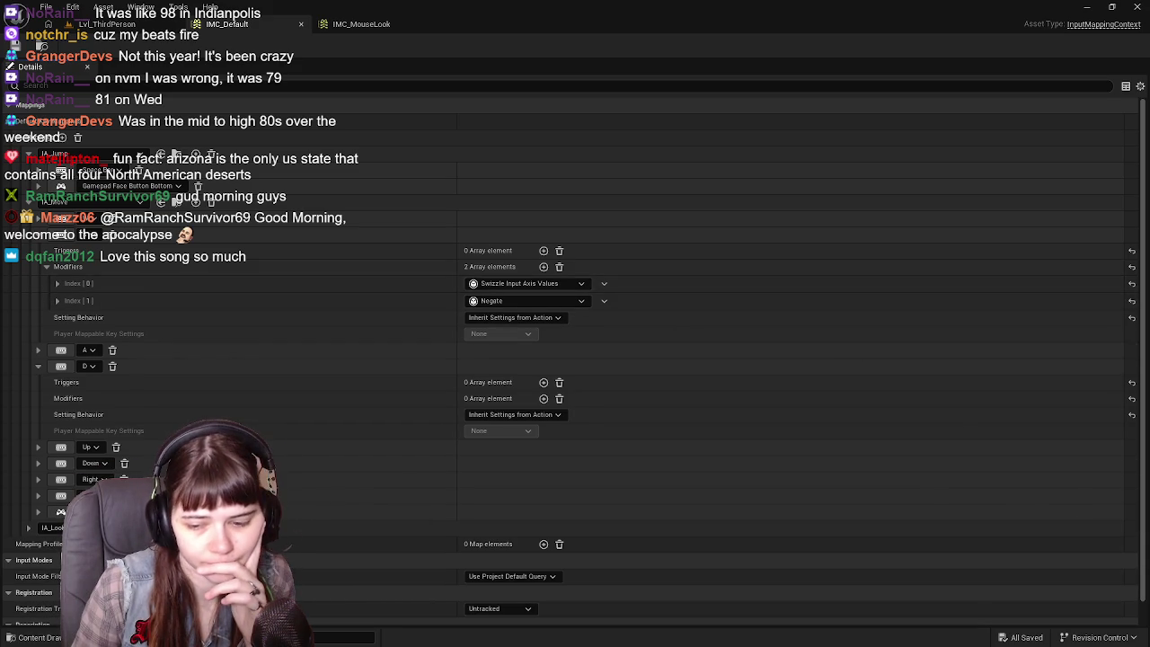
pyautogui.hotkey('alt', 'Tab')
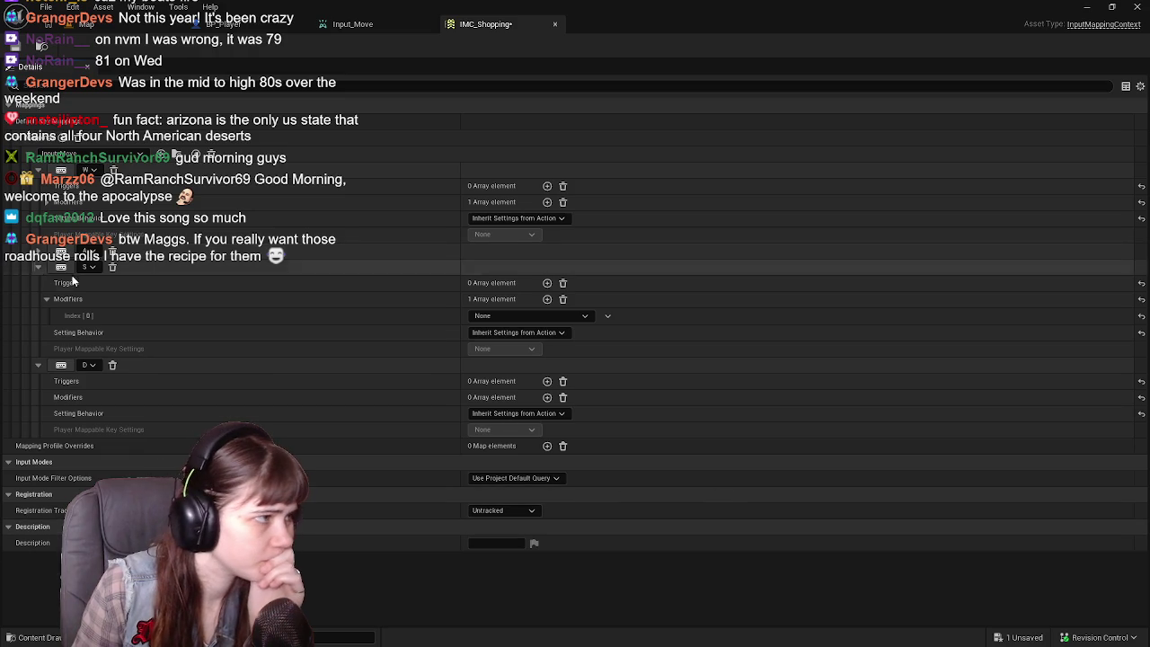
# Set S key modifiers: Swizzle Input Axis Values at Index [0], Negate at Index [1].
pyautogui.click(547, 299)
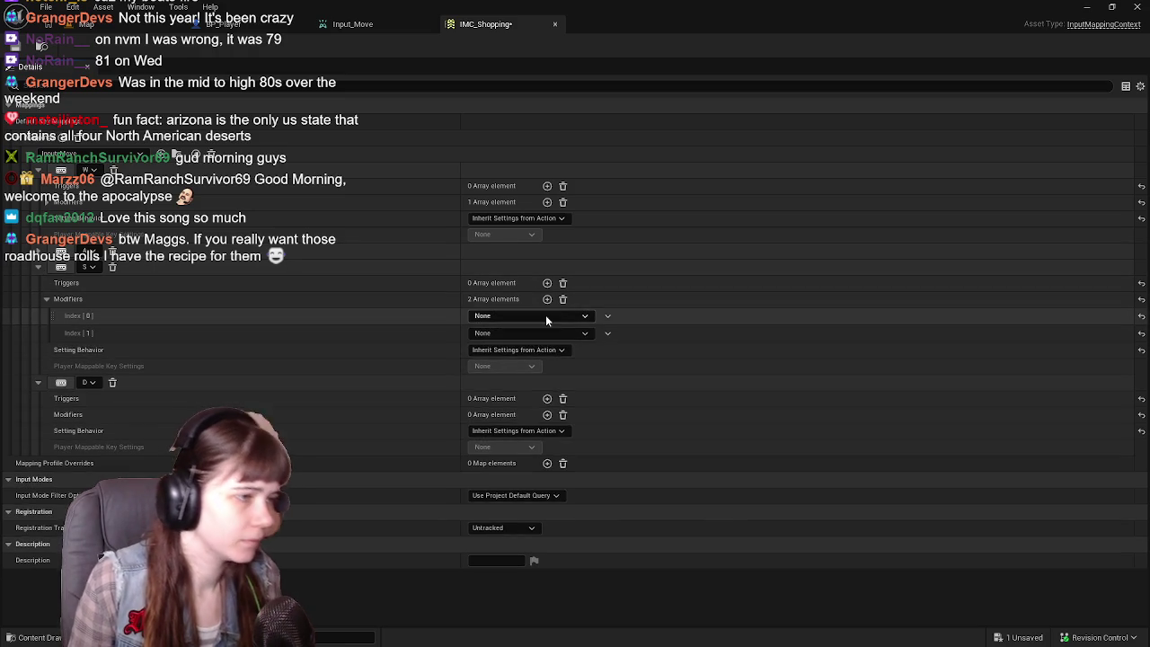
pyautogui.click(546, 315)
pyautogui.write('swi')
pyautogui.click(525, 358)
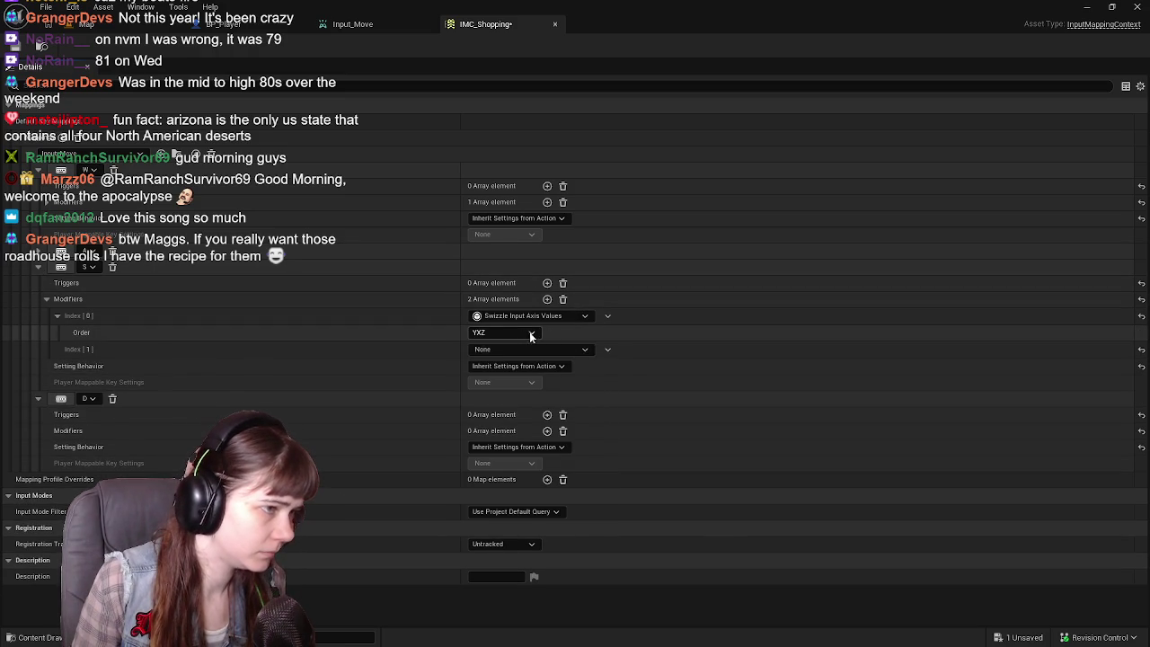
pyautogui.click(519, 349)
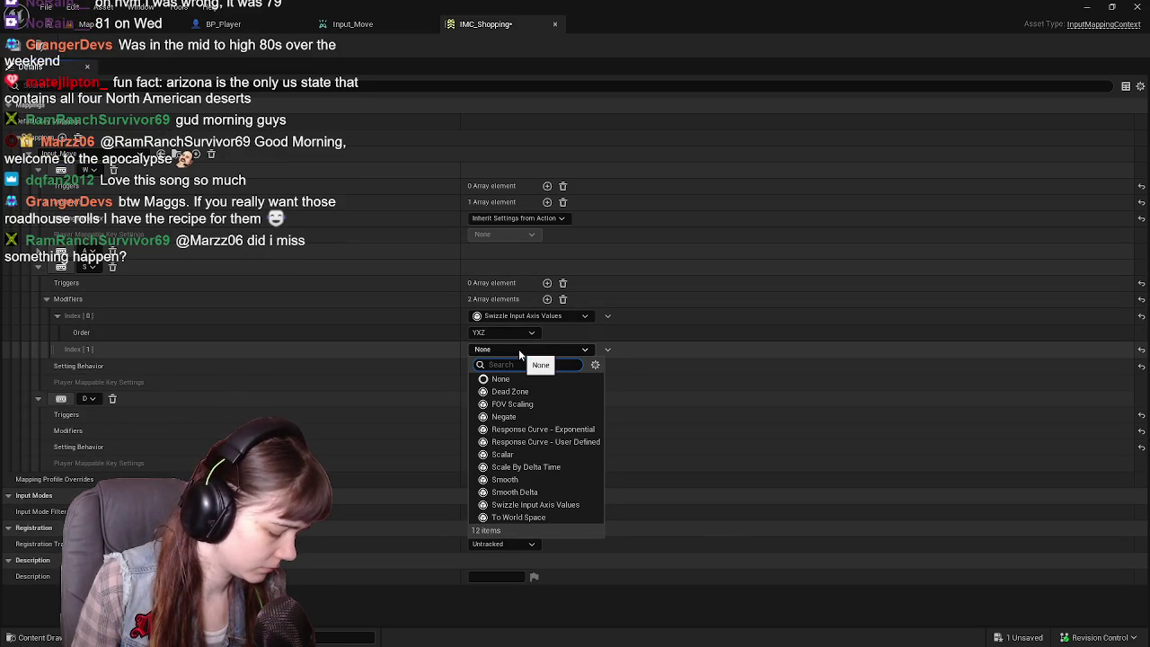
pyautogui.write('nw')
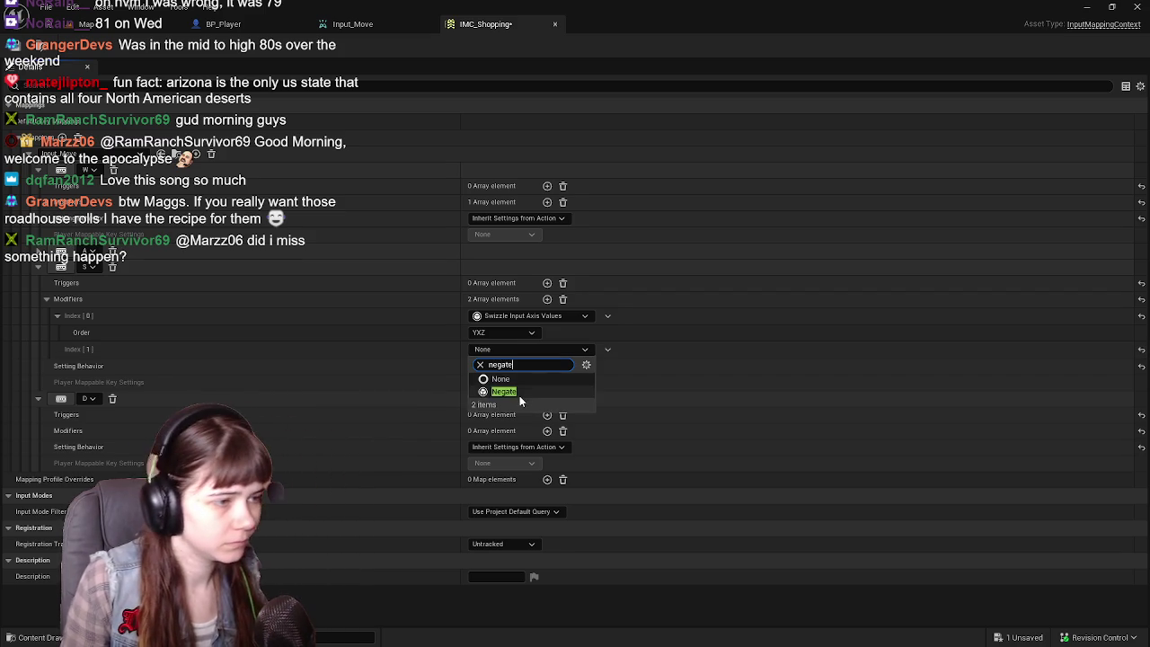
pyautogui.click(519, 396)
pyautogui.click(57, 348)
pyautogui.click(57, 315)
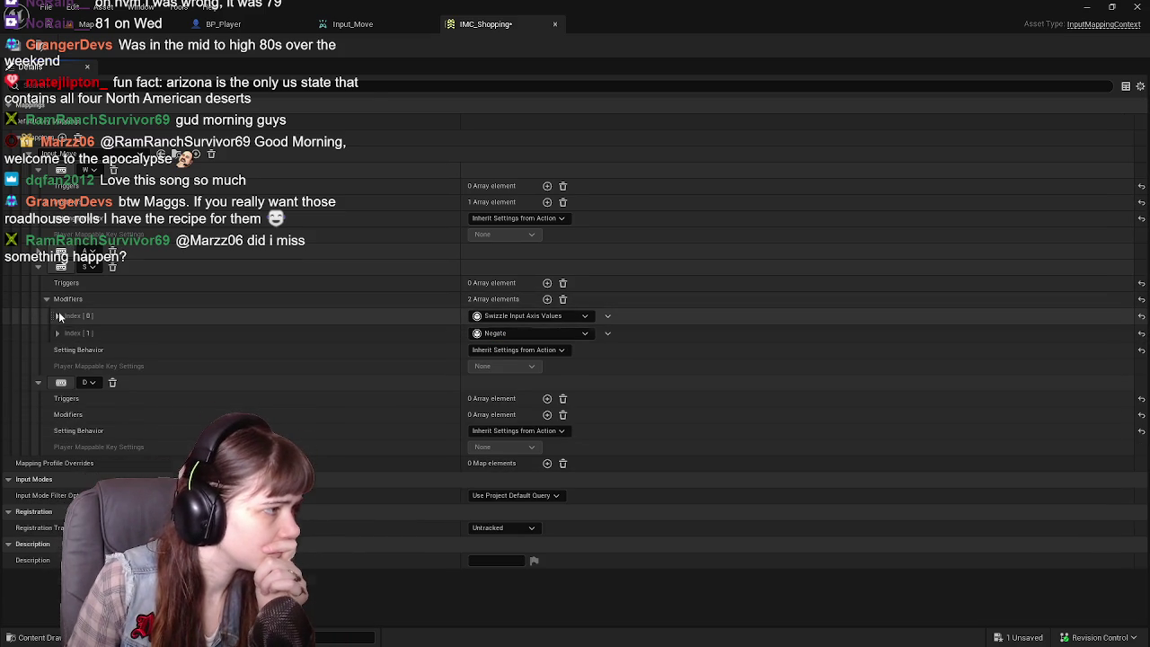
pyautogui.click(47, 298)
pyautogui.click(38, 267)
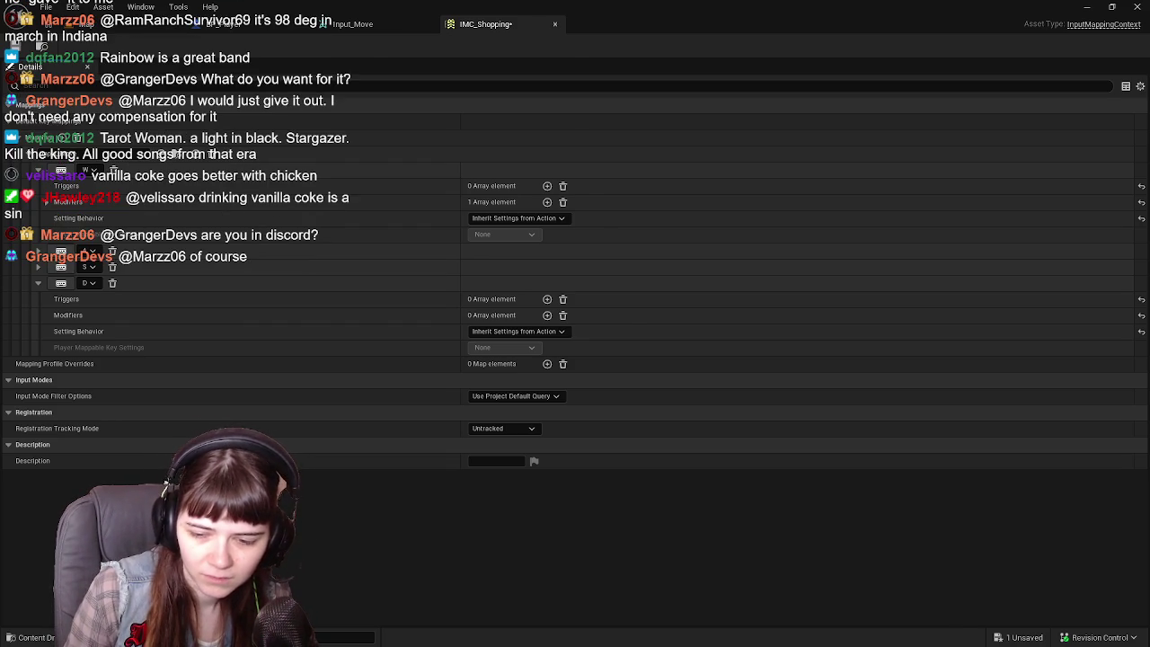
# Collapse the expanded key mappings in IMC_Default and IMC_Shopping, then open Input_Move.
pyautogui.hotkey('alt', 'Tab')
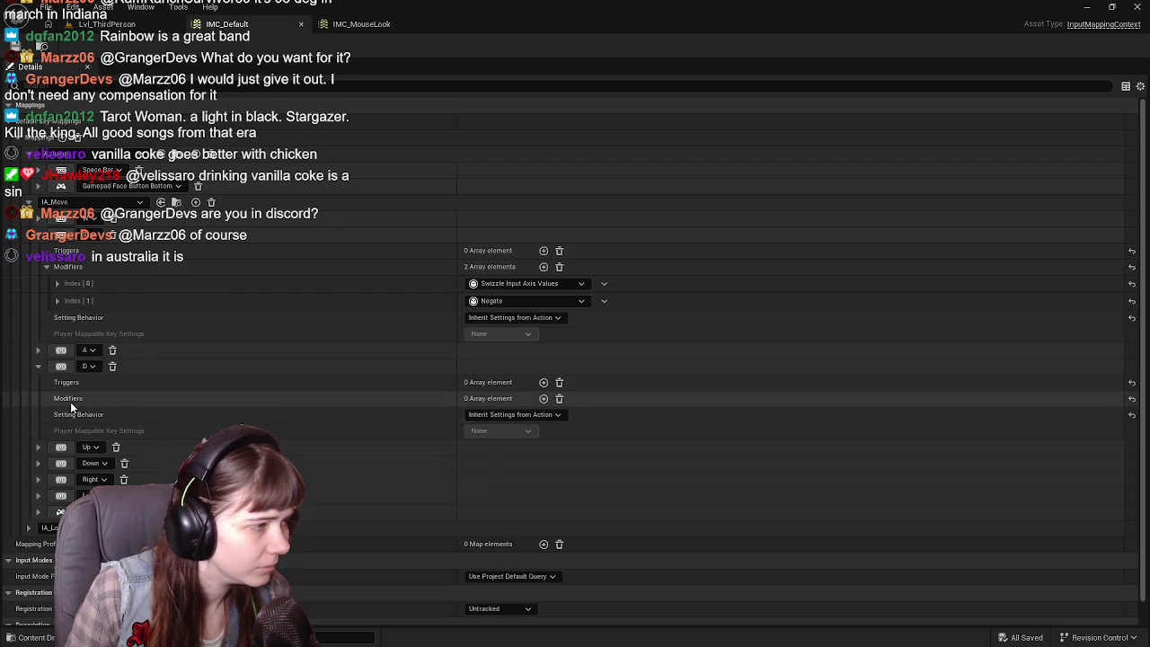
pyautogui.click(39, 366)
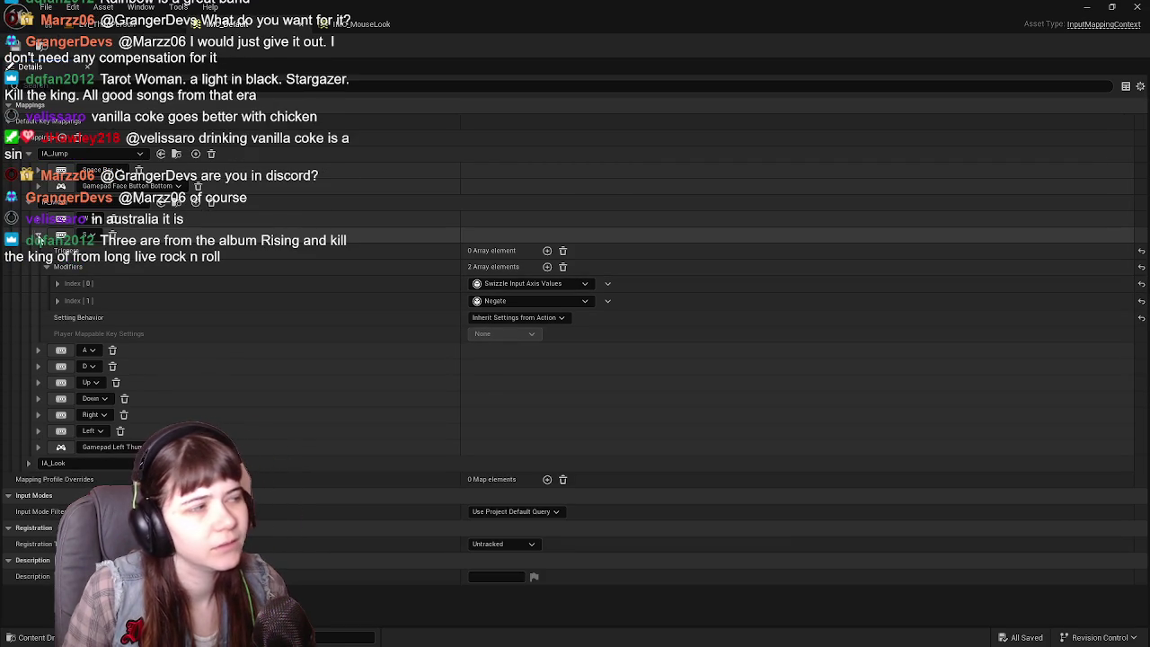
pyautogui.click(38, 235)
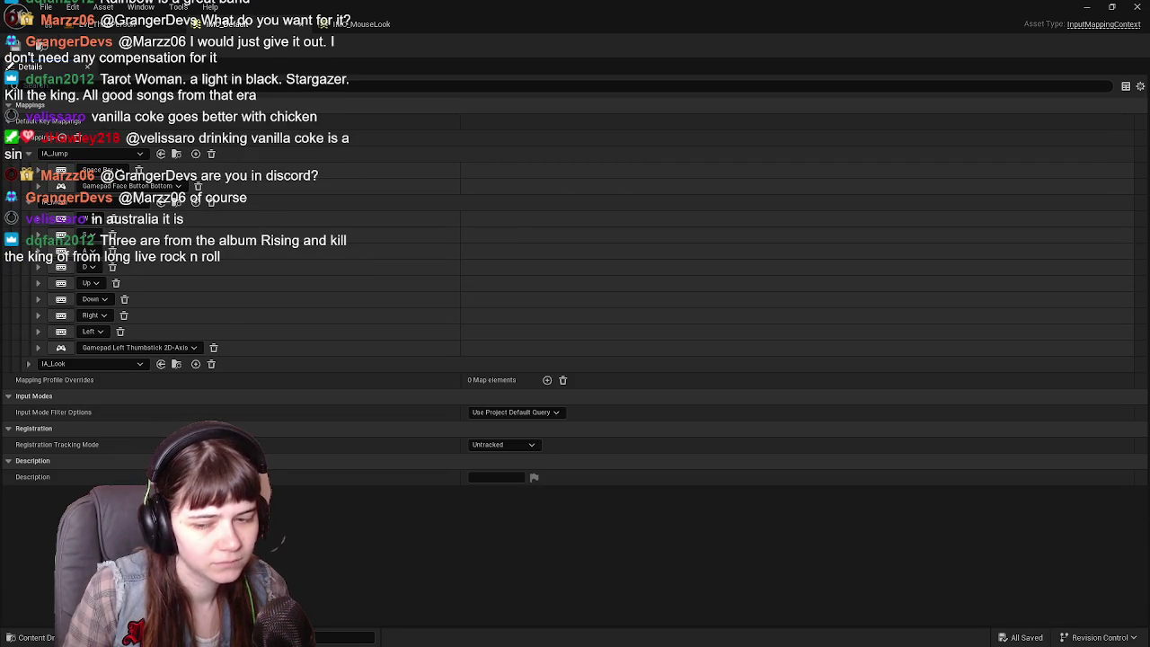
pyautogui.hotkey('alt', 'Tab')
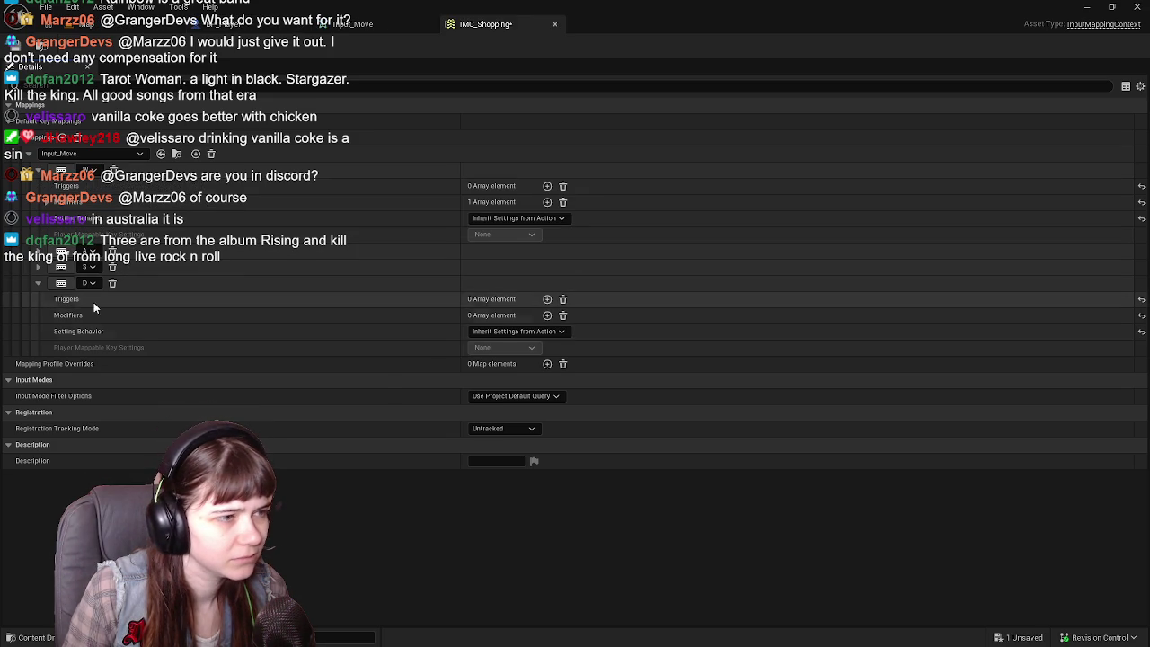
pyautogui.click(37, 283)
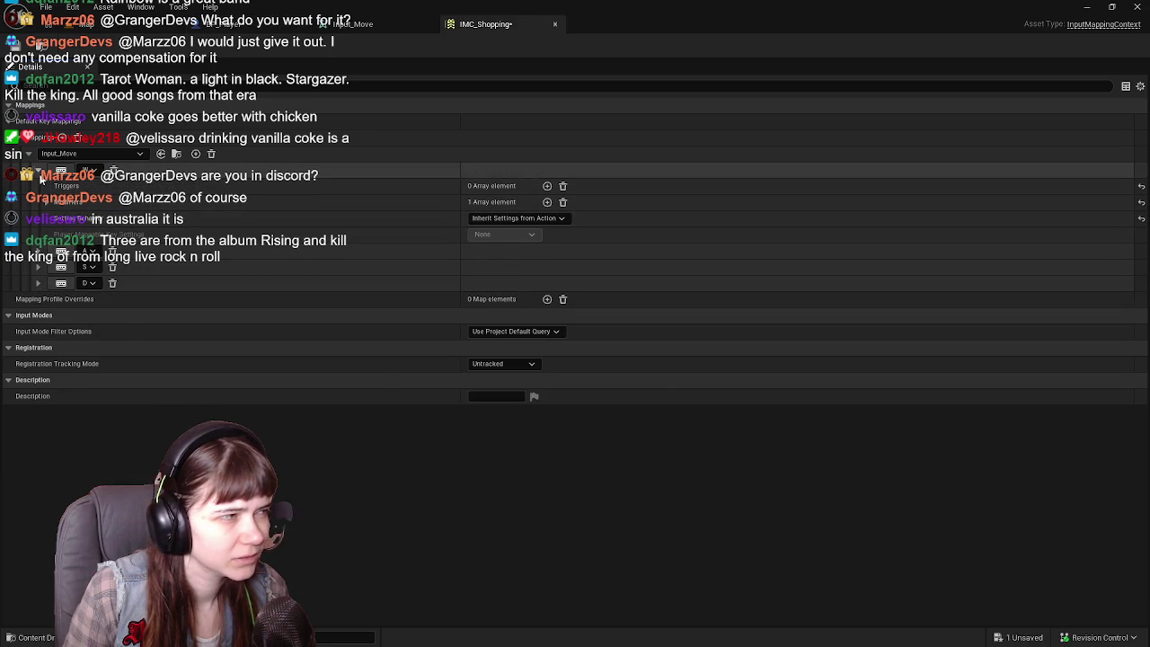
pyautogui.click(37, 169)
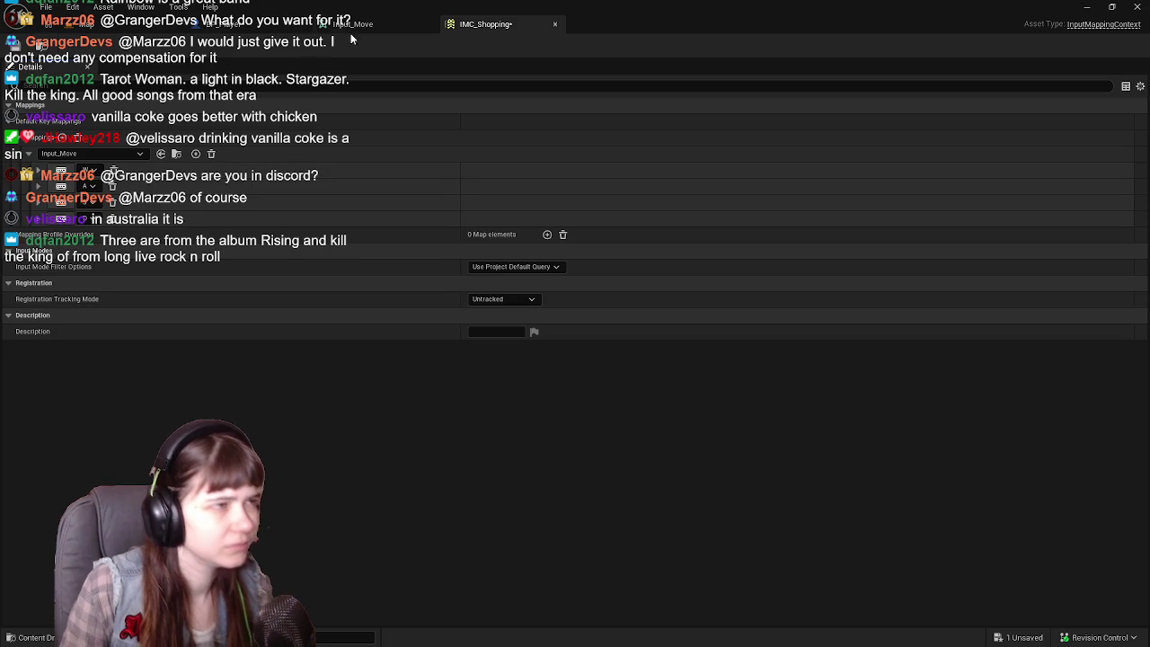
pyautogui.click(398, 23)
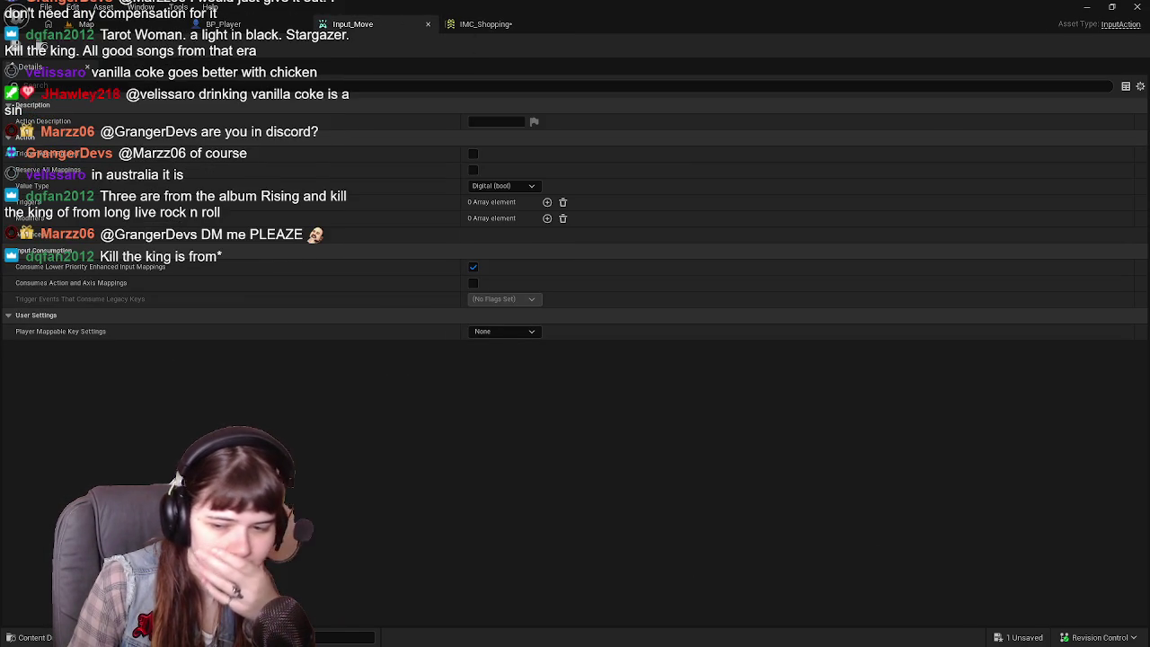
# Switch back to the IMC_Default editor window.
pyautogui.hotkey('alt', 'Tab')
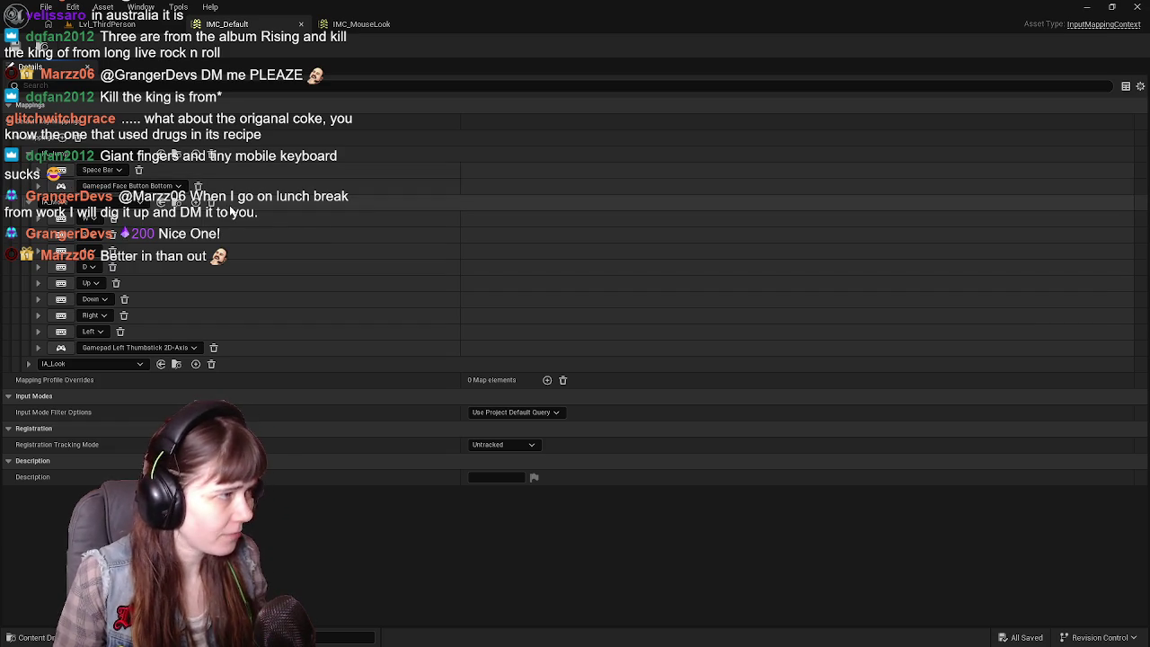
# Review the Space Bar mapping's Pressed and Released triggers, then show the Input/Actions folder.
pyautogui.click(38, 171)
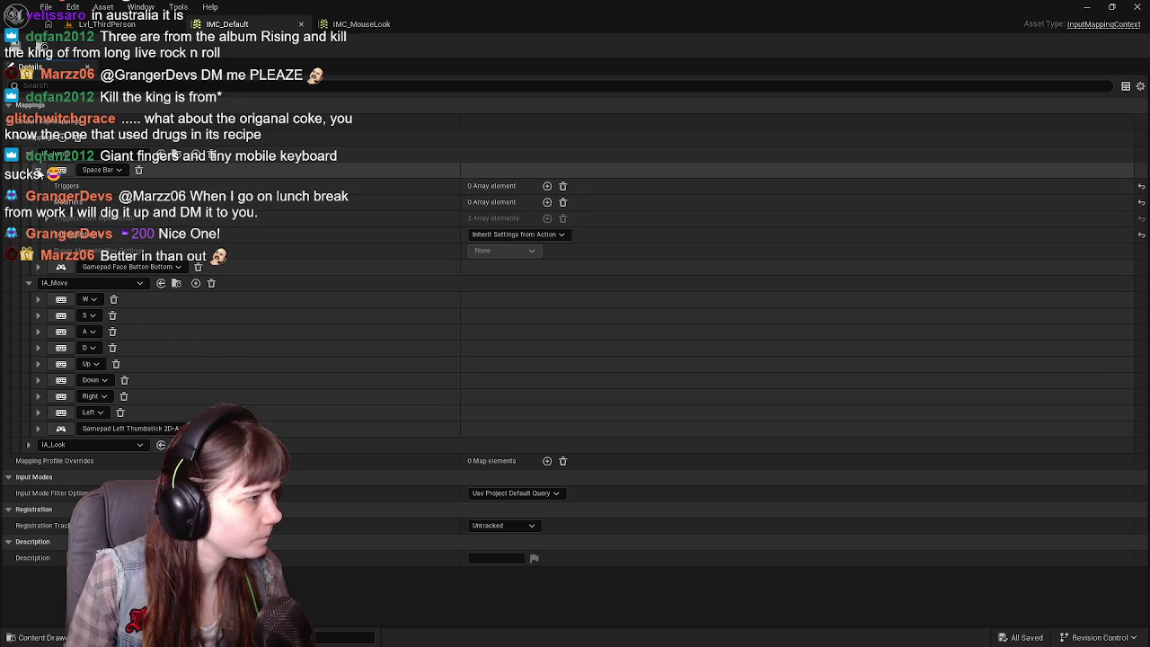
pyautogui.click(42, 218)
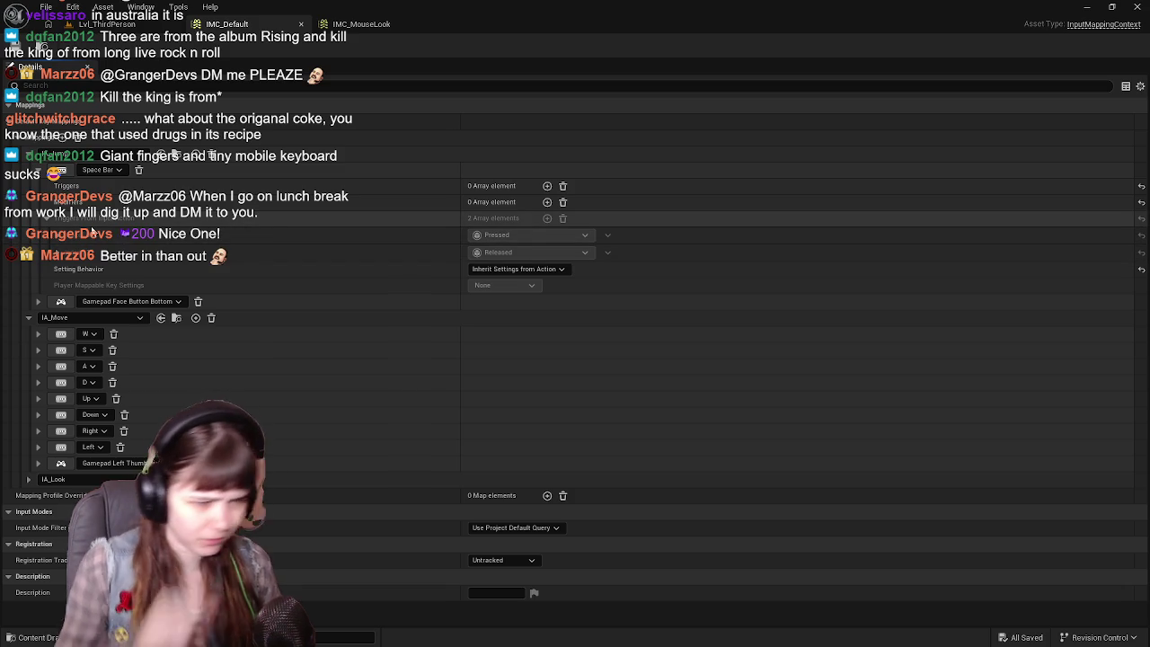
pyautogui.click(42, 217)
pyautogui.scroll(-3, 859, 331)
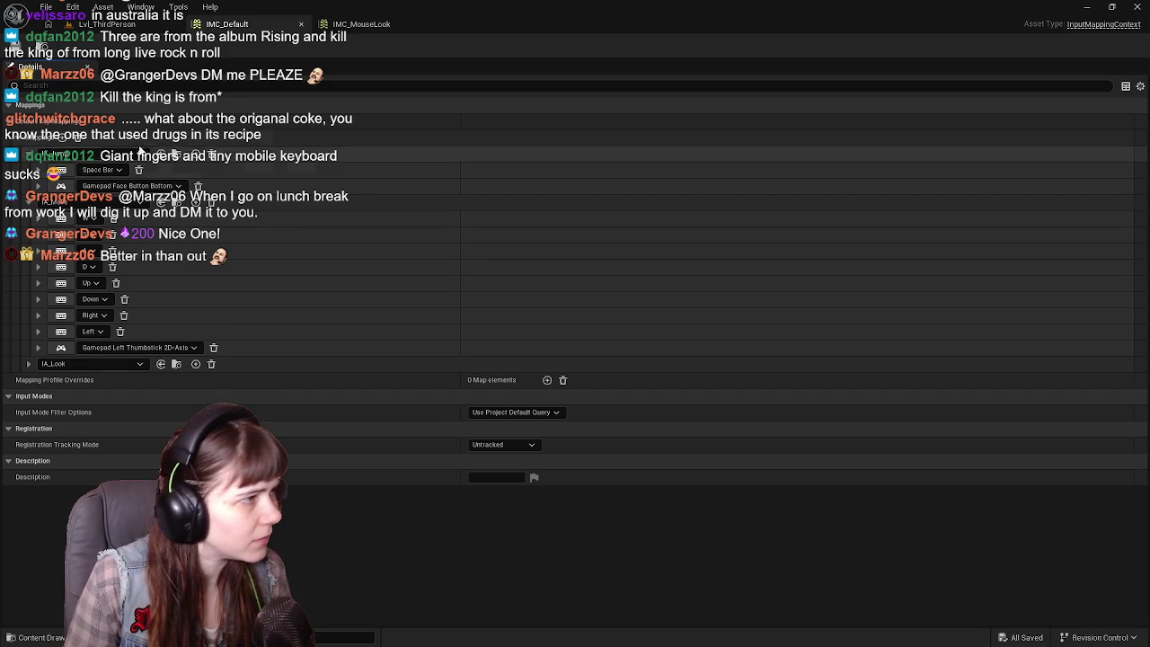
pyautogui.hotkey('ctrl', 'space')
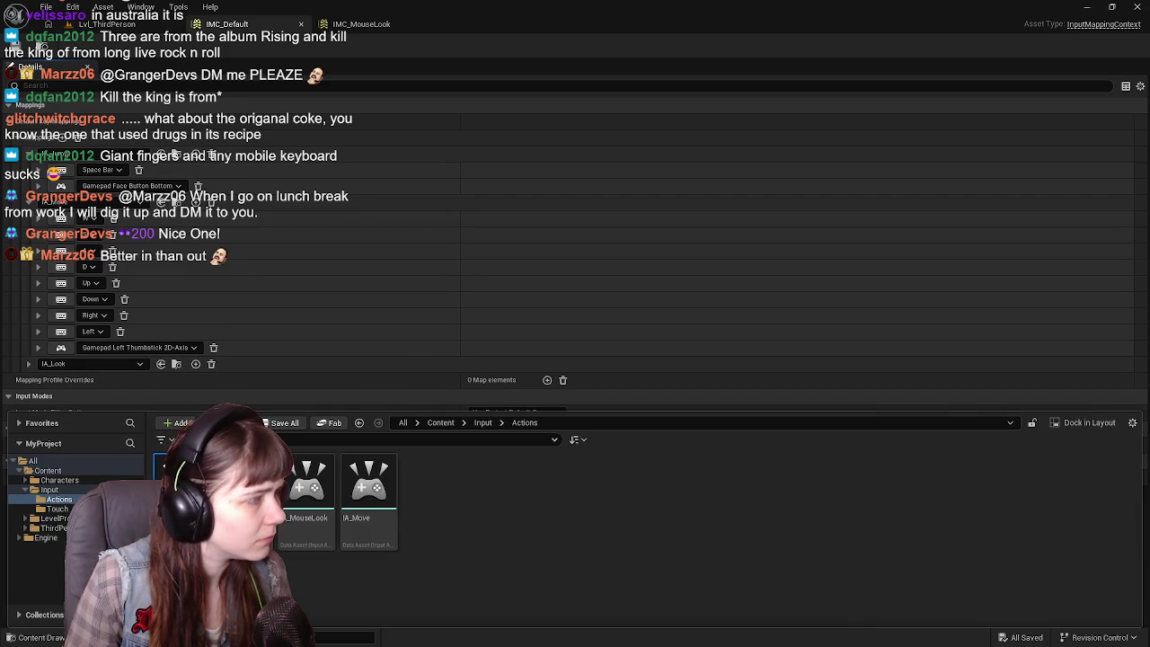
# Open IA_Jump to check its Pressed and Released triggers, then close it.
pyautogui.doubleClick(185, 485)
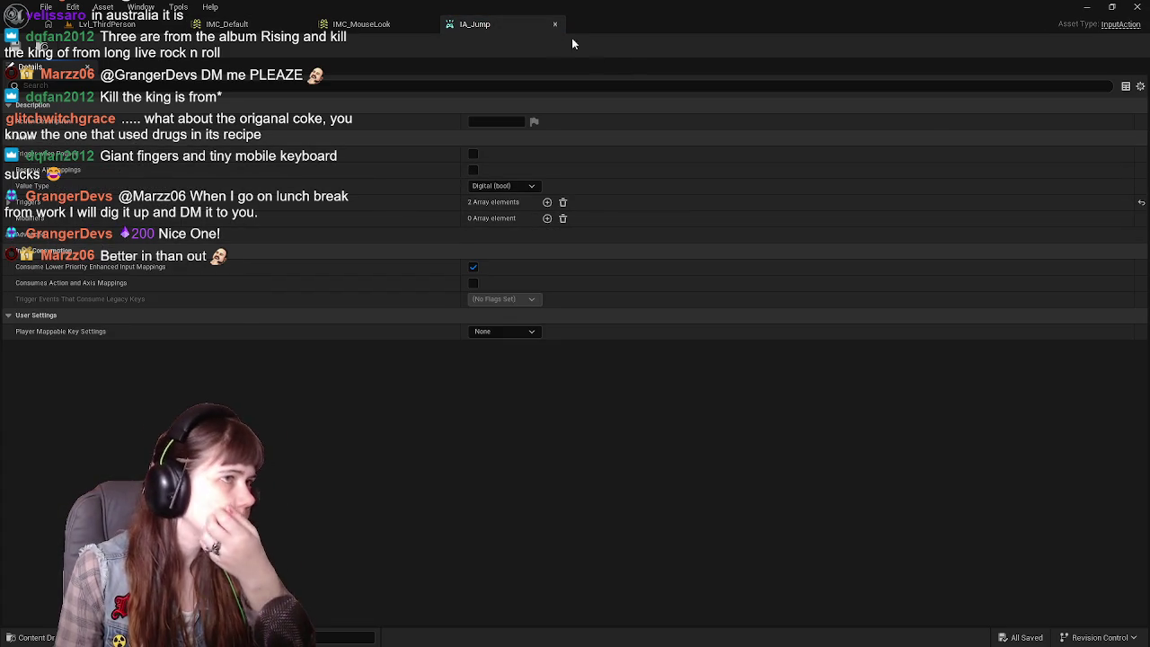
pyautogui.click(503, 201)
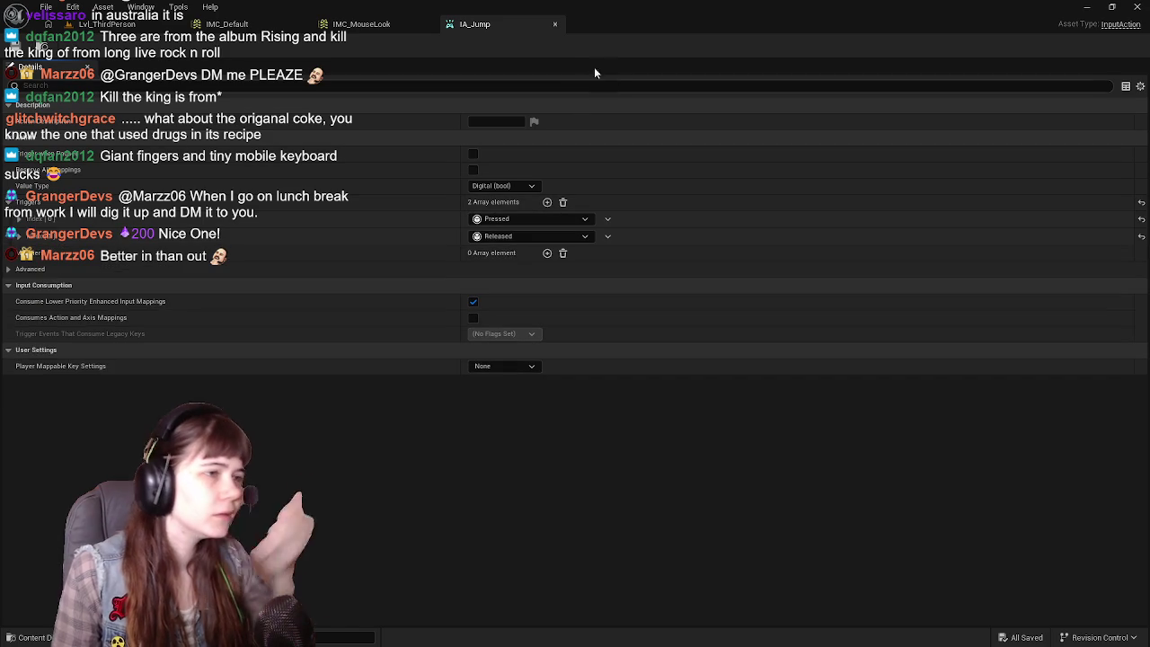
pyautogui.click(557, 28)
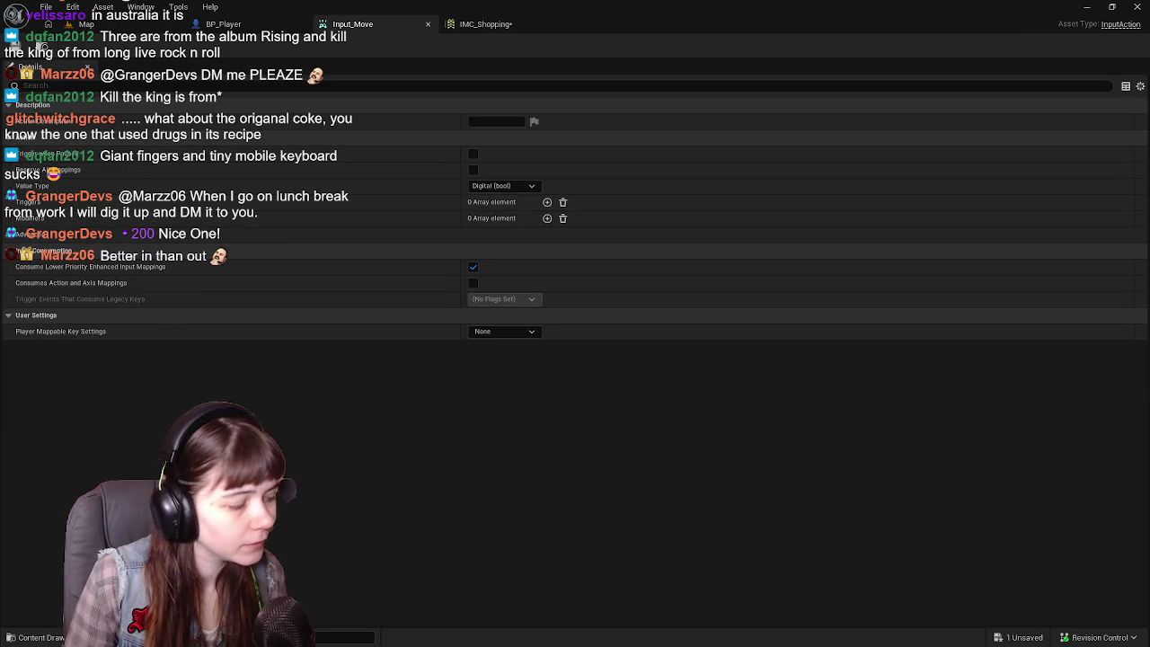
# Save all changes, then create an Input Action named Input_Jump in Content/Input/Action and open it.
pyautogui.hotkey('ctrl', 'space')
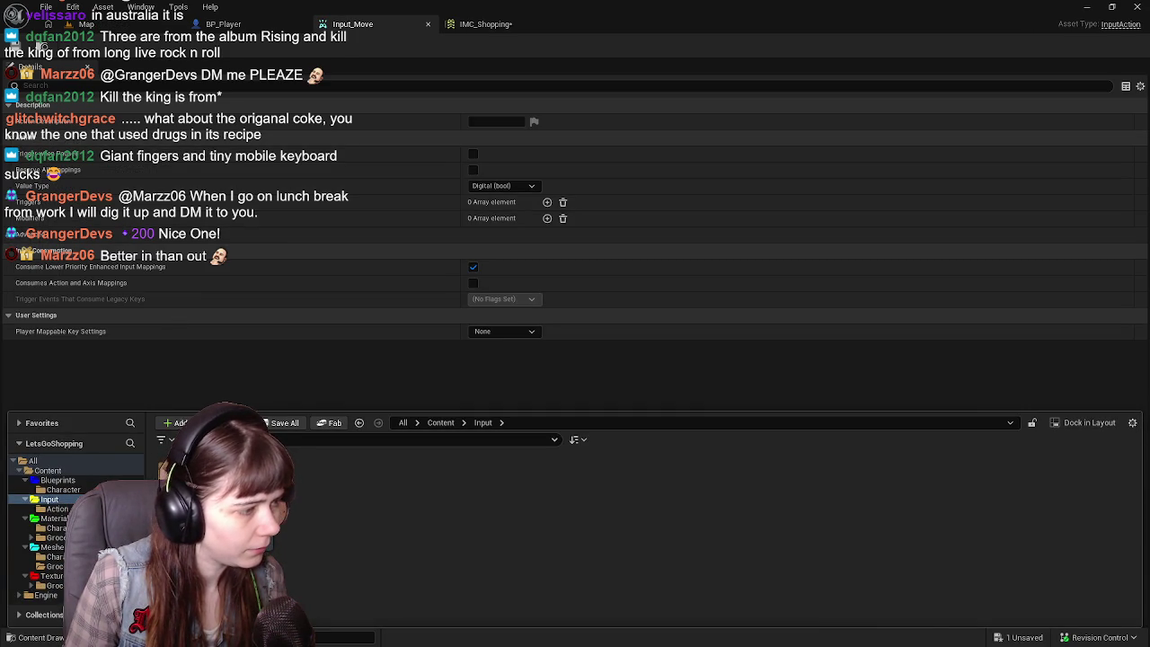
pyautogui.hotkey('ctrl', 'shift', 's')
pyautogui.click(670, 465)
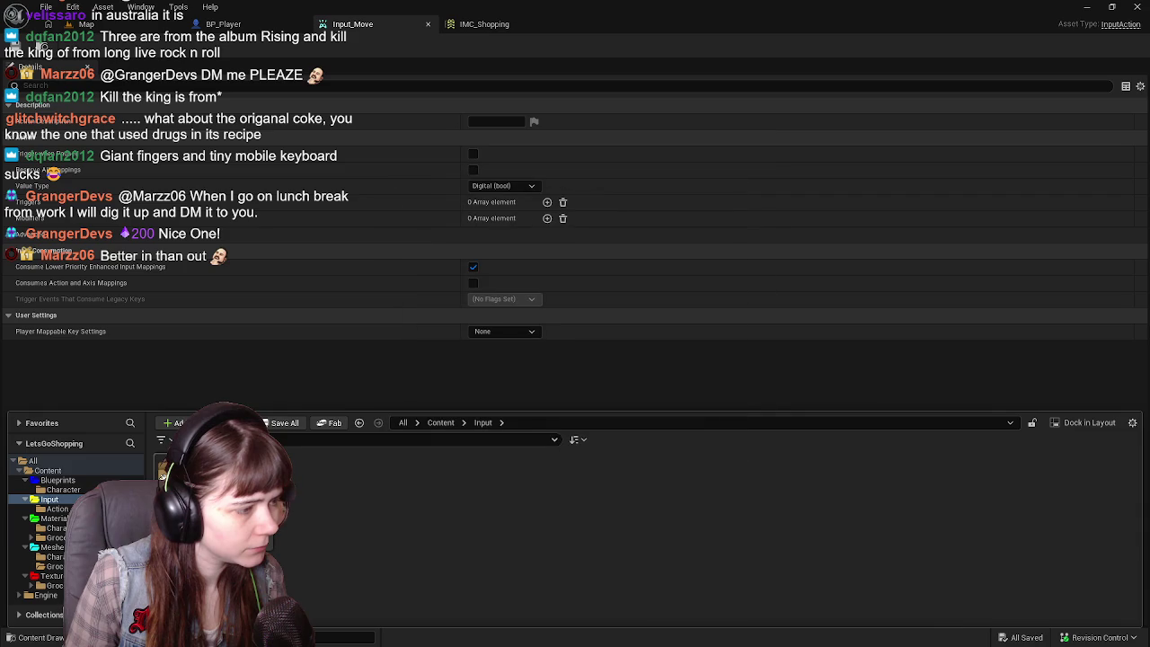
pyautogui.click(58, 509)
pyautogui.rightClick(256, 496)
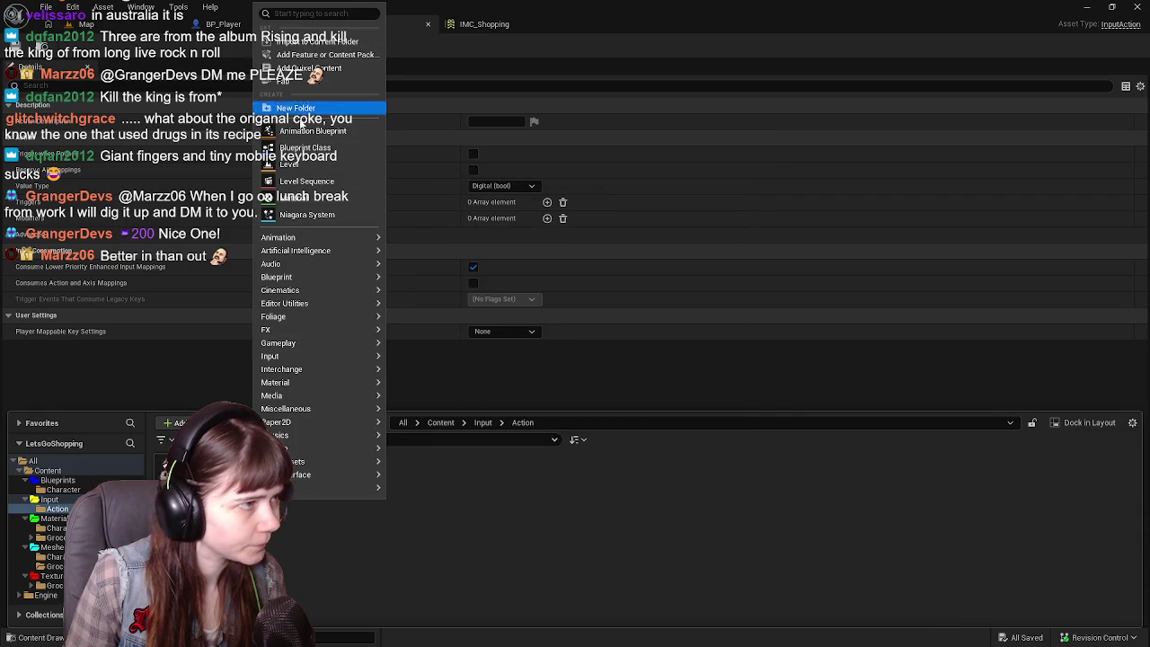
pyautogui.moveTo(320, 396)
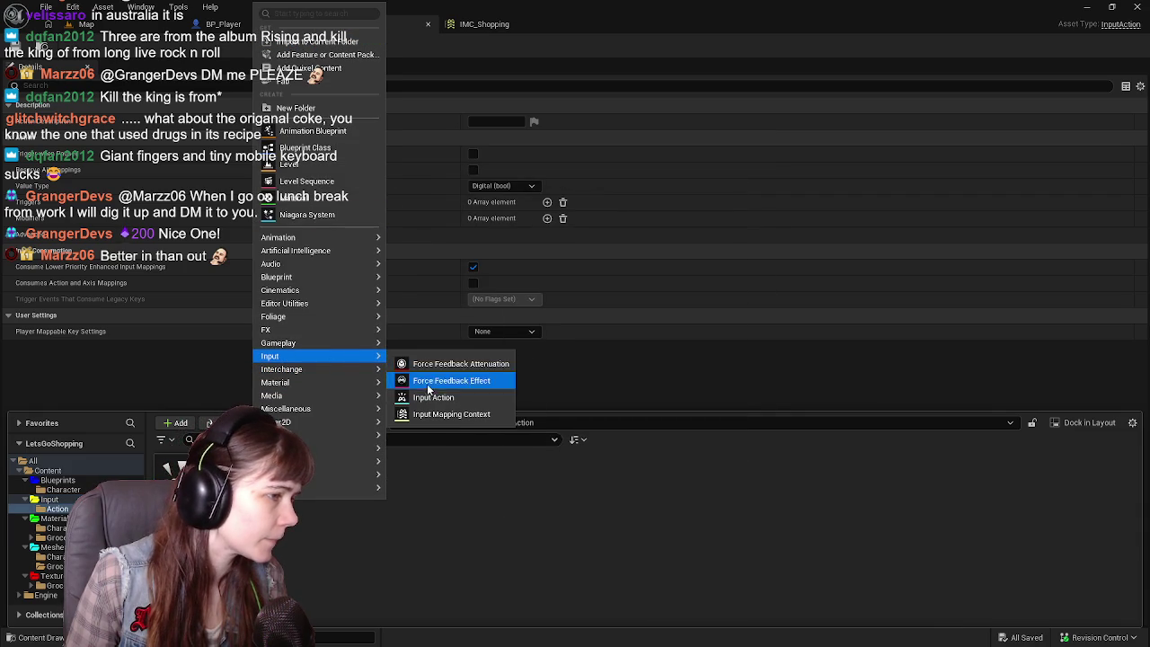
pyautogui.click(435, 392)
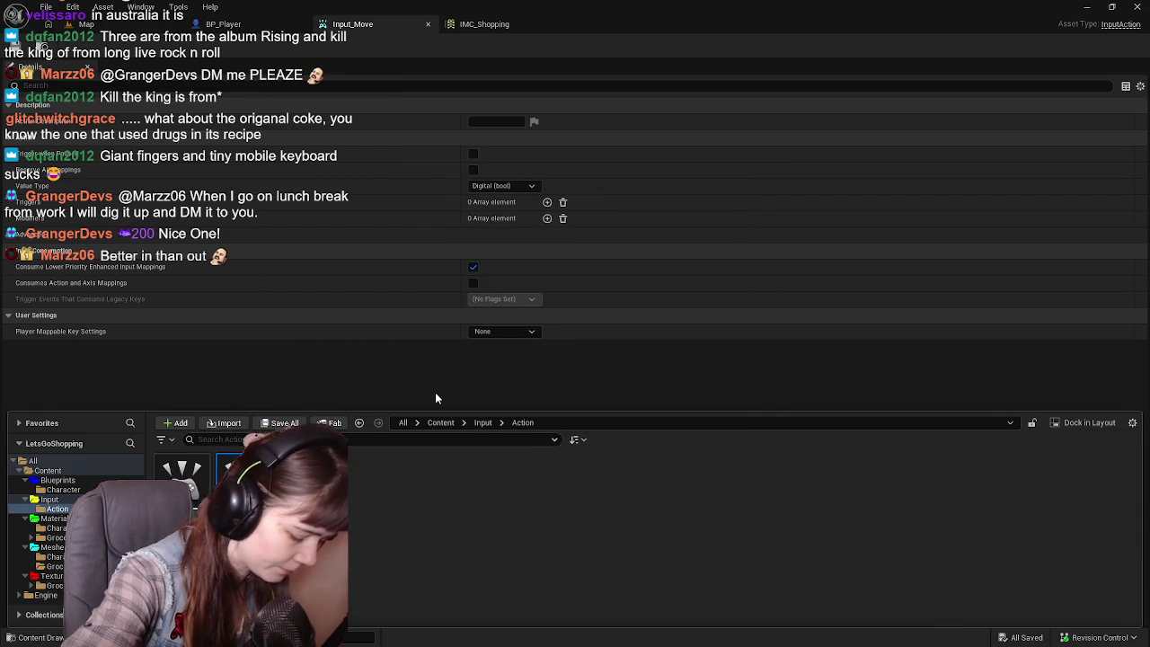
pyautogui.press('Return')
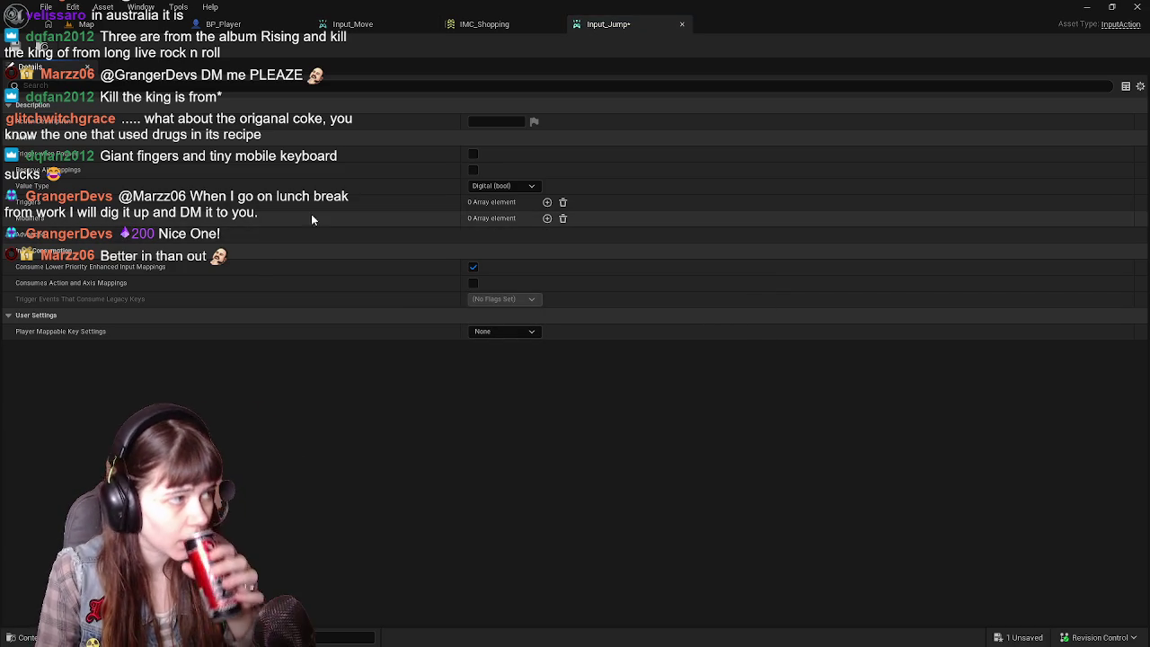
# Add Pressed and Released triggers to Input_Jump, then switch to the reference project's IMC_MouseLook.
pyautogui.click(546, 202)
pyautogui.click(546, 202)
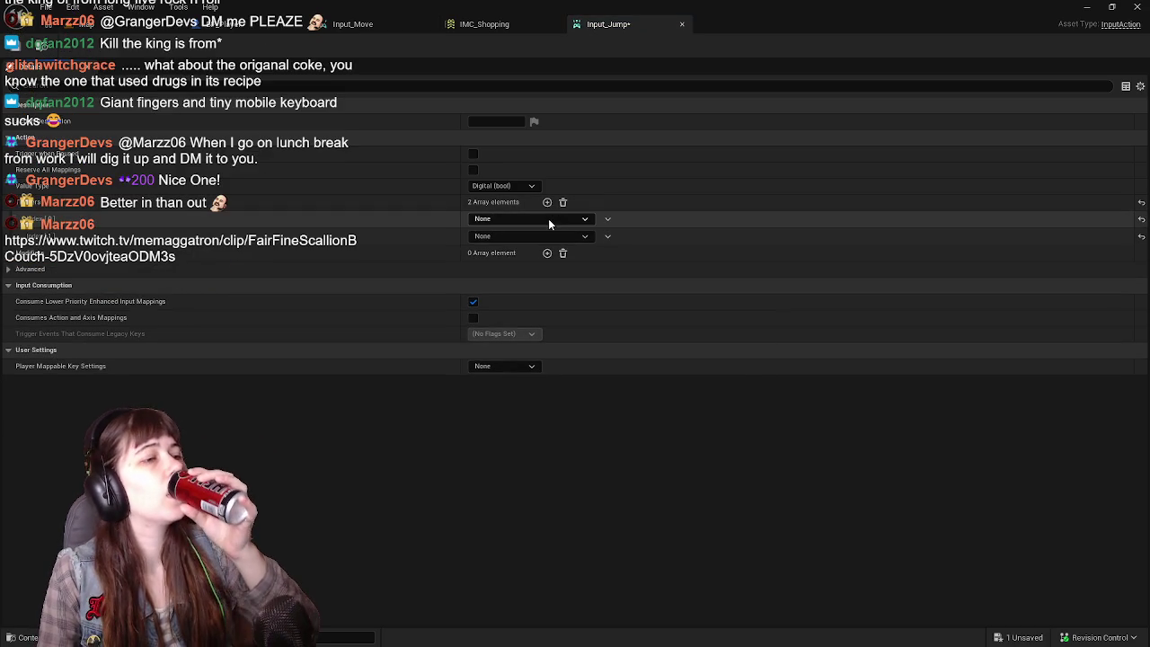
pyautogui.click(548, 219)
pyautogui.click(517, 324)
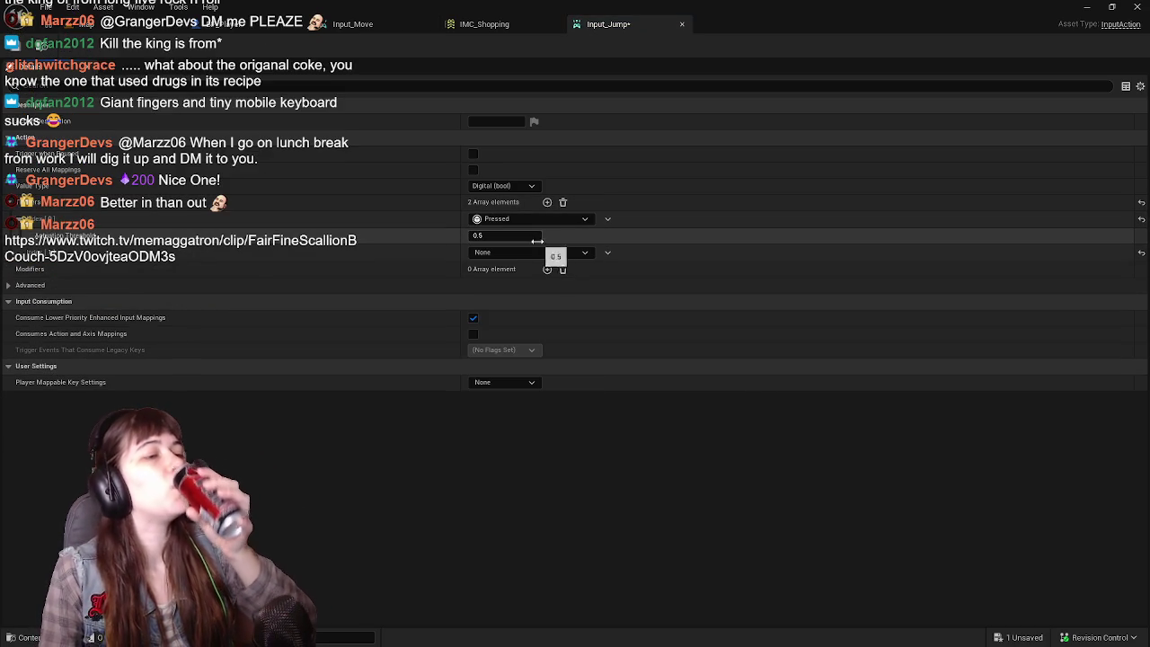
pyautogui.click(543, 252)
pyautogui.click(544, 376)
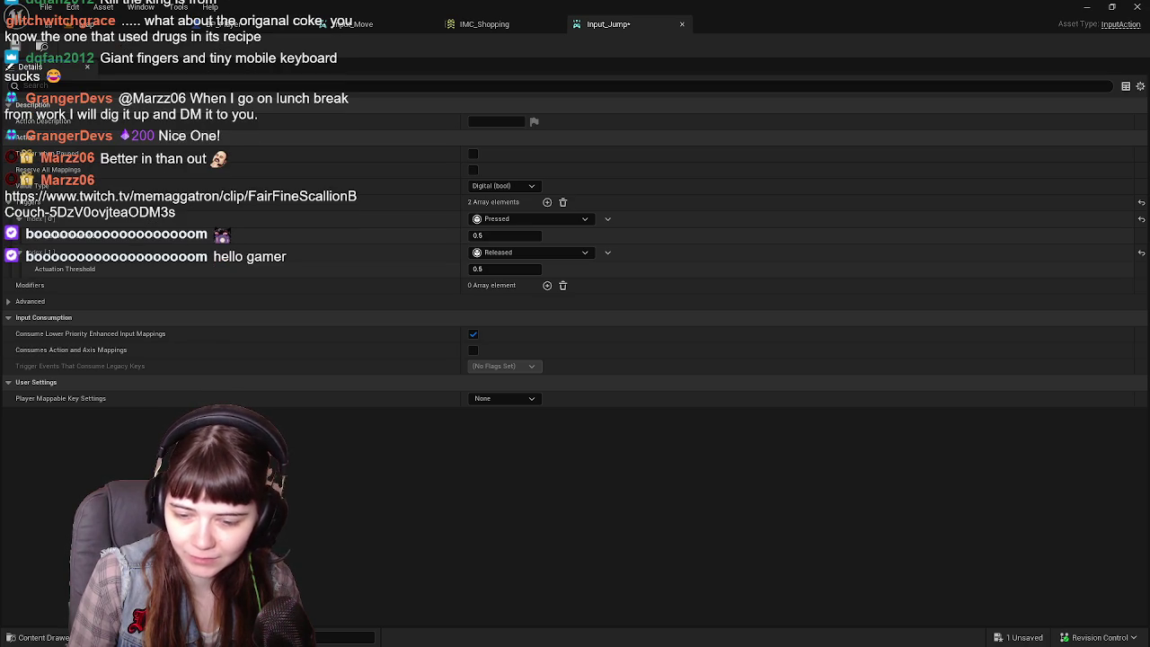
pyautogui.hotkey('alt', 'Tab')
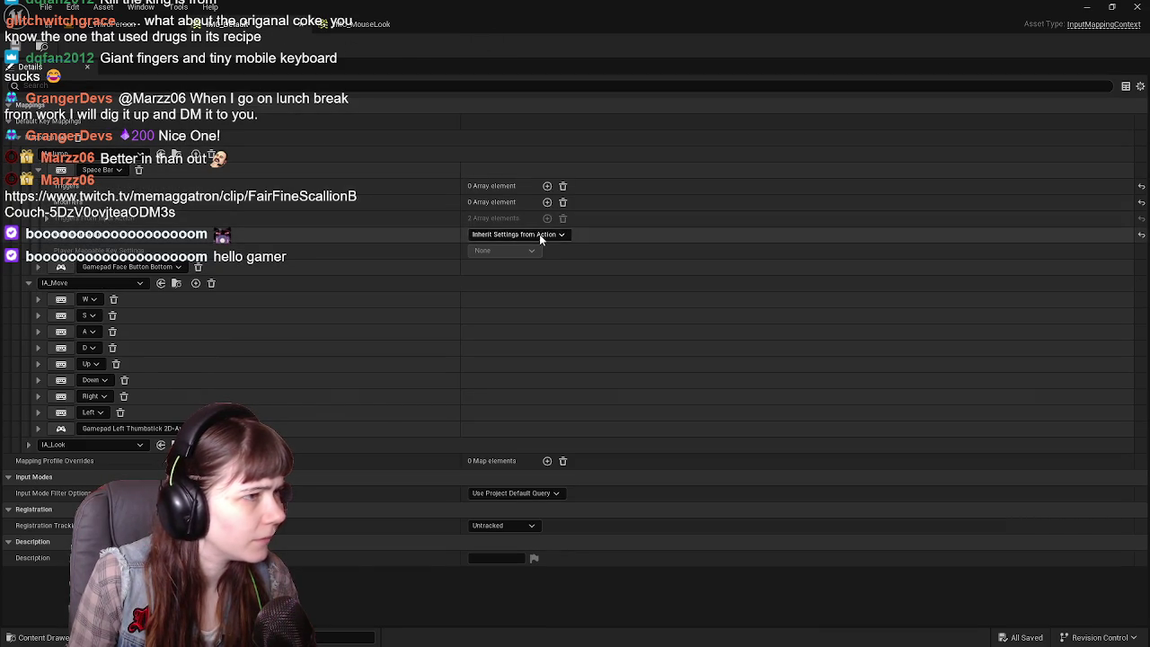
# Check the Space Bar mapping's triggers in IMC_MouseLook and open the reference IA_Jump action.
pyautogui.click(47, 217)
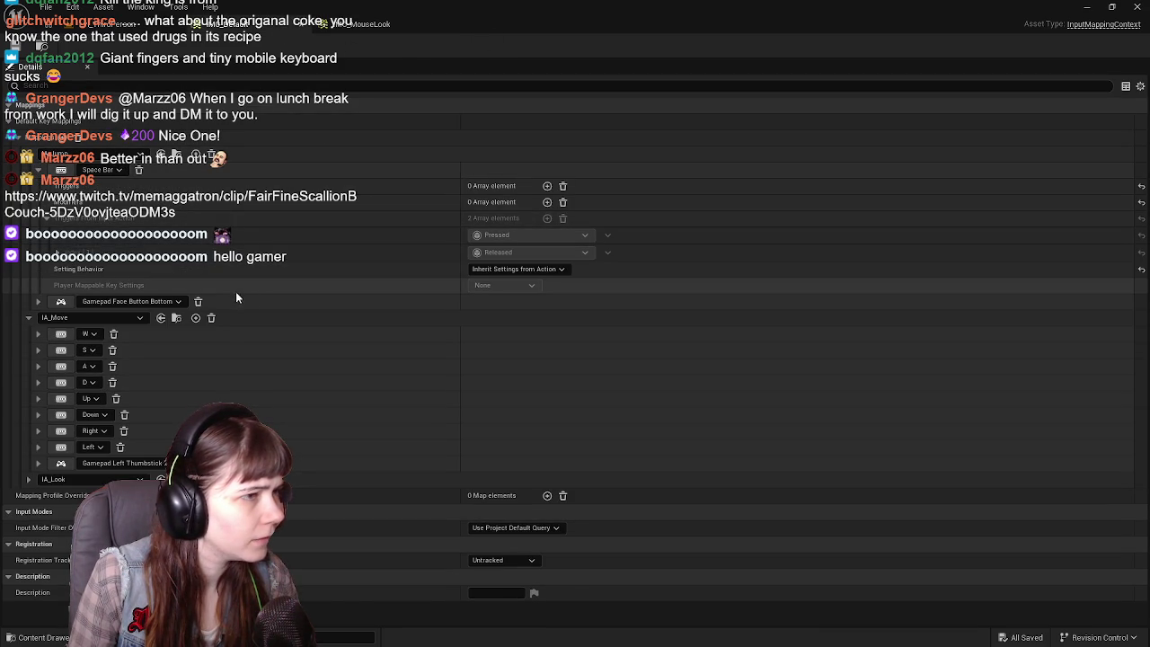
pyautogui.click(45, 218)
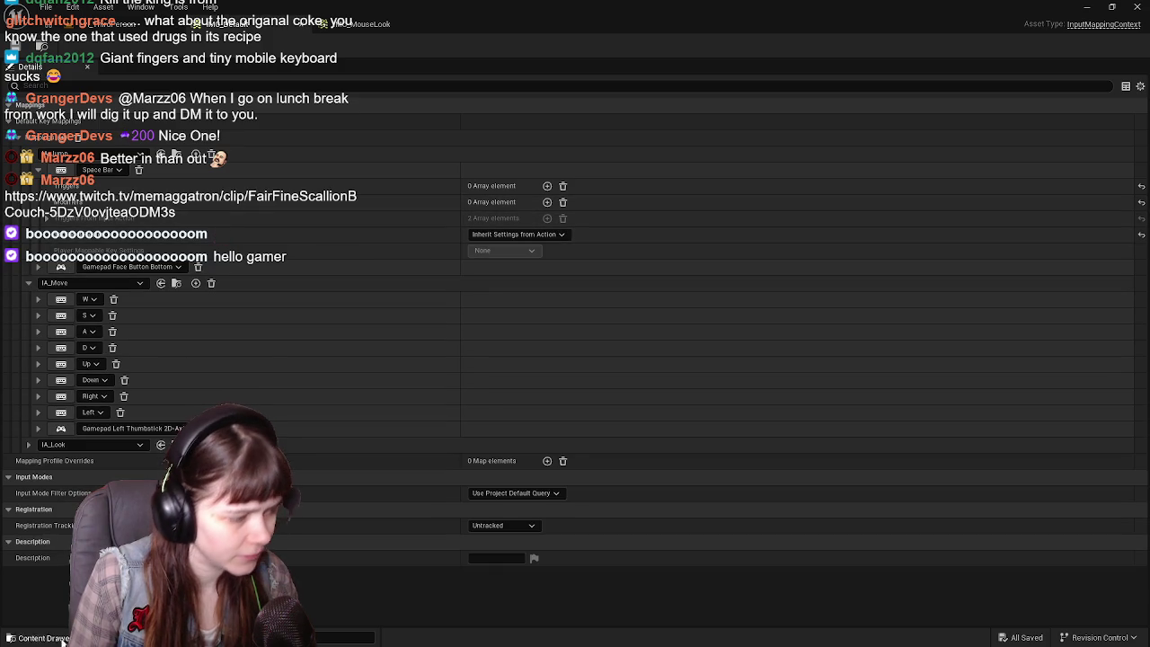
pyautogui.hotkey('ctrl', 'space')
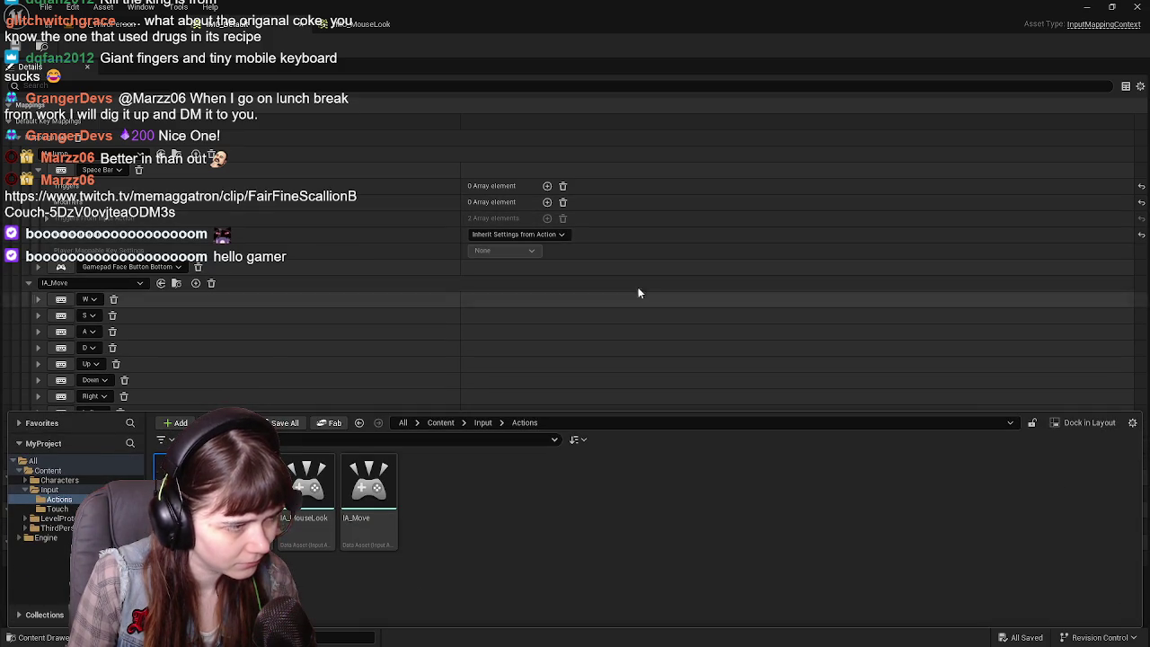
pyautogui.press('Return')
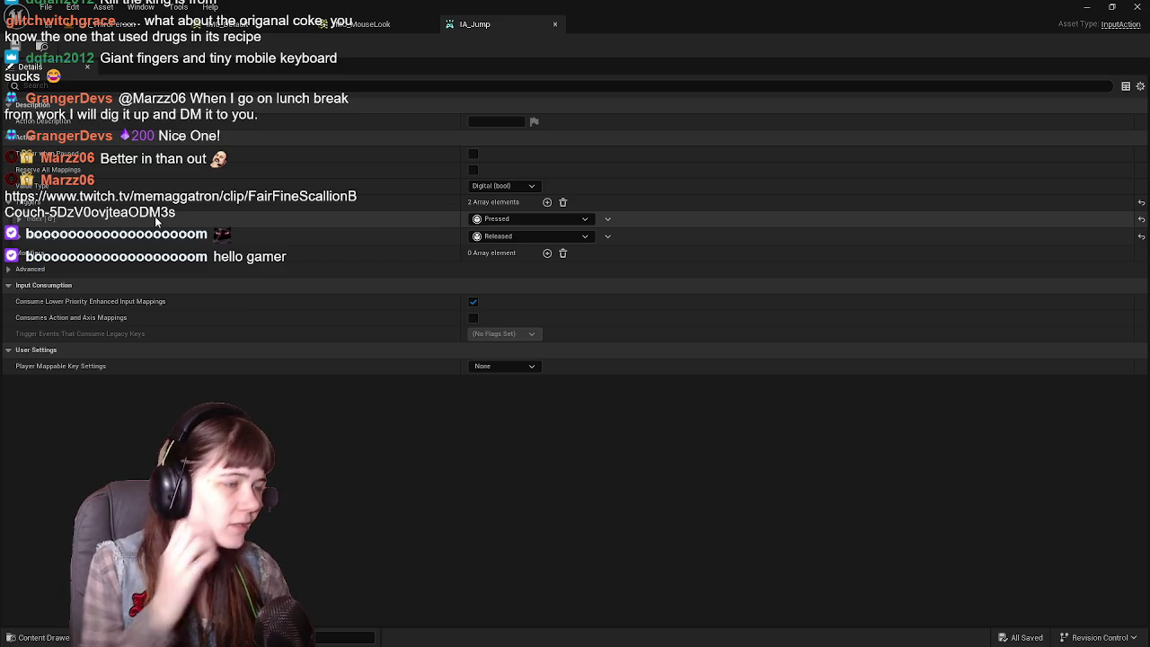
# Inspect IA_Jump's Pressed and Released trigger thresholds, then close IA_Jump.
pyautogui.click(18, 235)
pyautogui.click(18, 219)
pyautogui.click(19, 219)
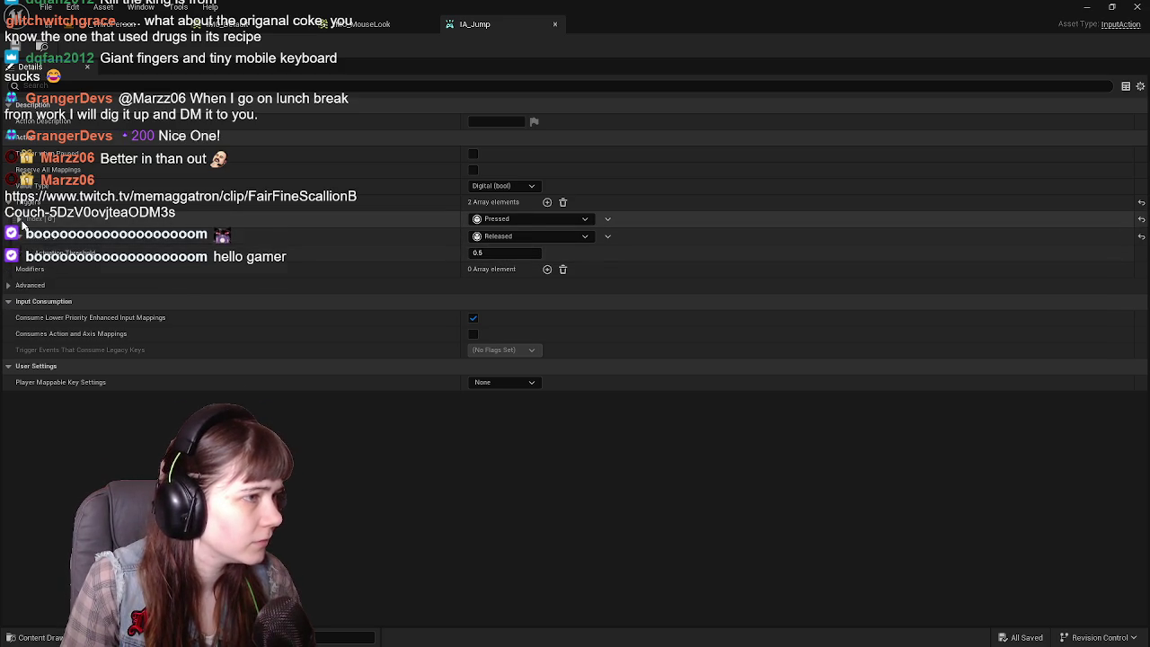
pyautogui.click(18, 235)
pyautogui.click(555, 25)
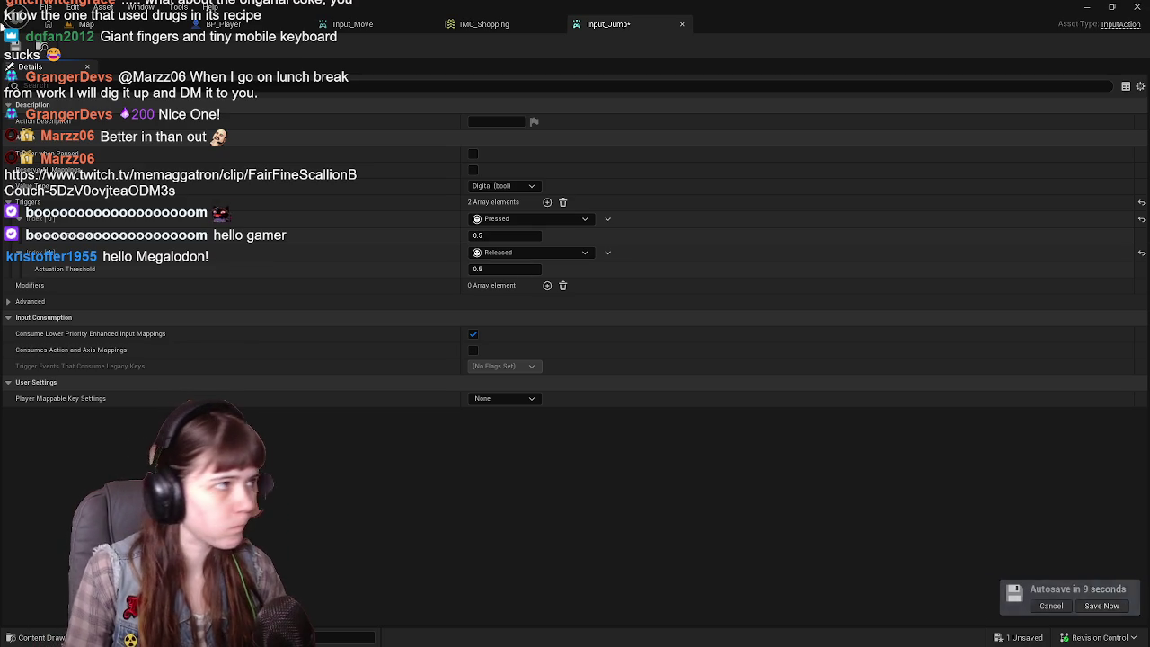
# Save Input_Jump and close its tab, returning to IMC_Shopping.
pyautogui.click(1102, 606)
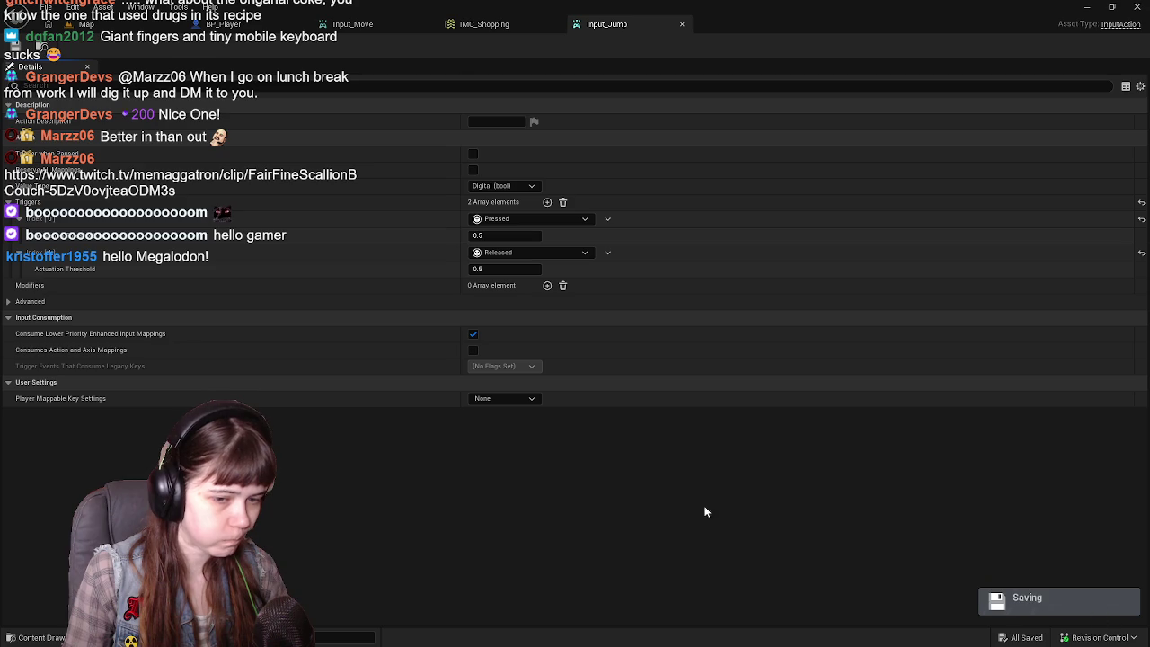
pyautogui.click(490, 24)
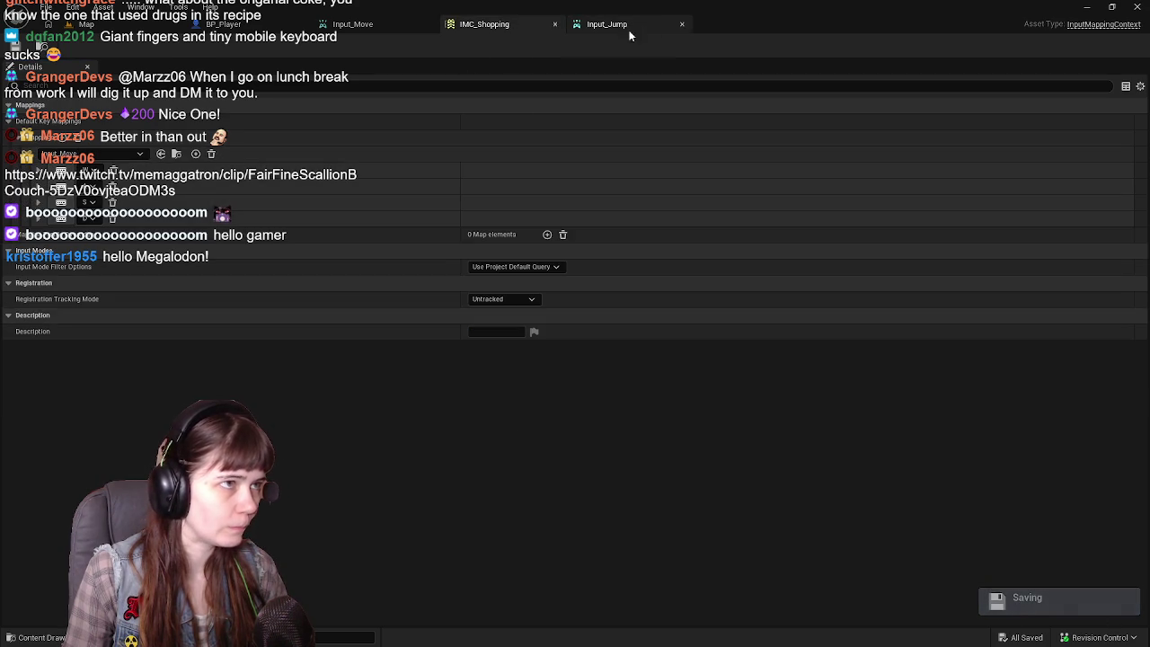
pyautogui.click(682, 24)
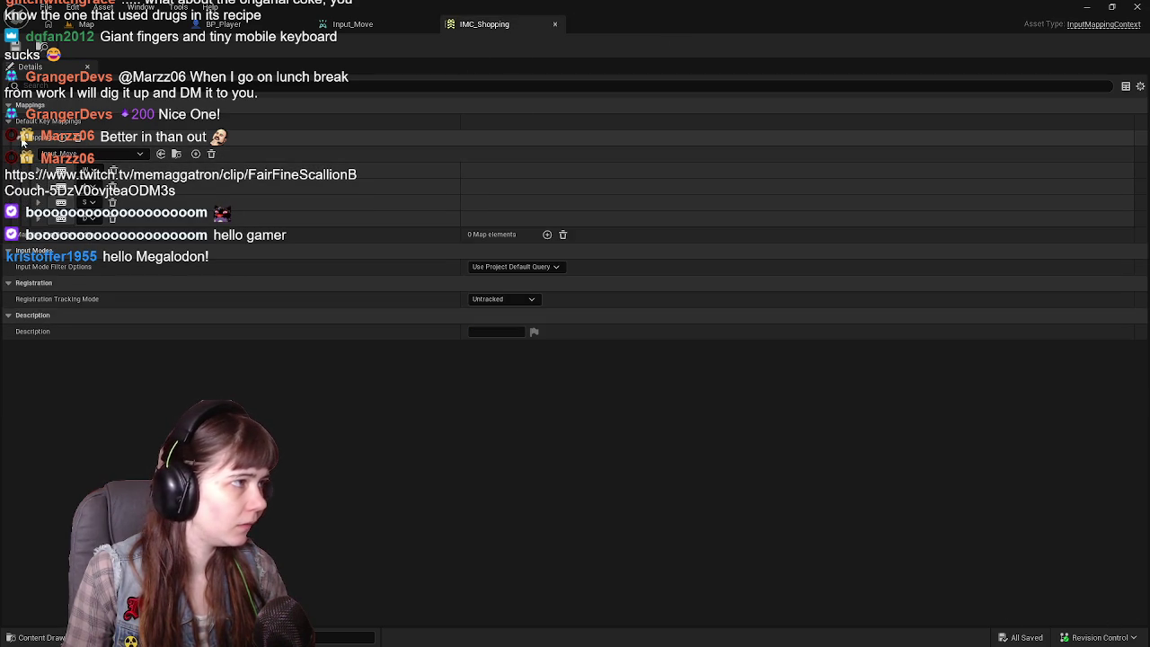
# Add a jump mapping in IMC_Shopping bound to Space Bar, keeping Inherit Settings from Action.
pyautogui.click(65, 138)
pyautogui.click(90, 234)
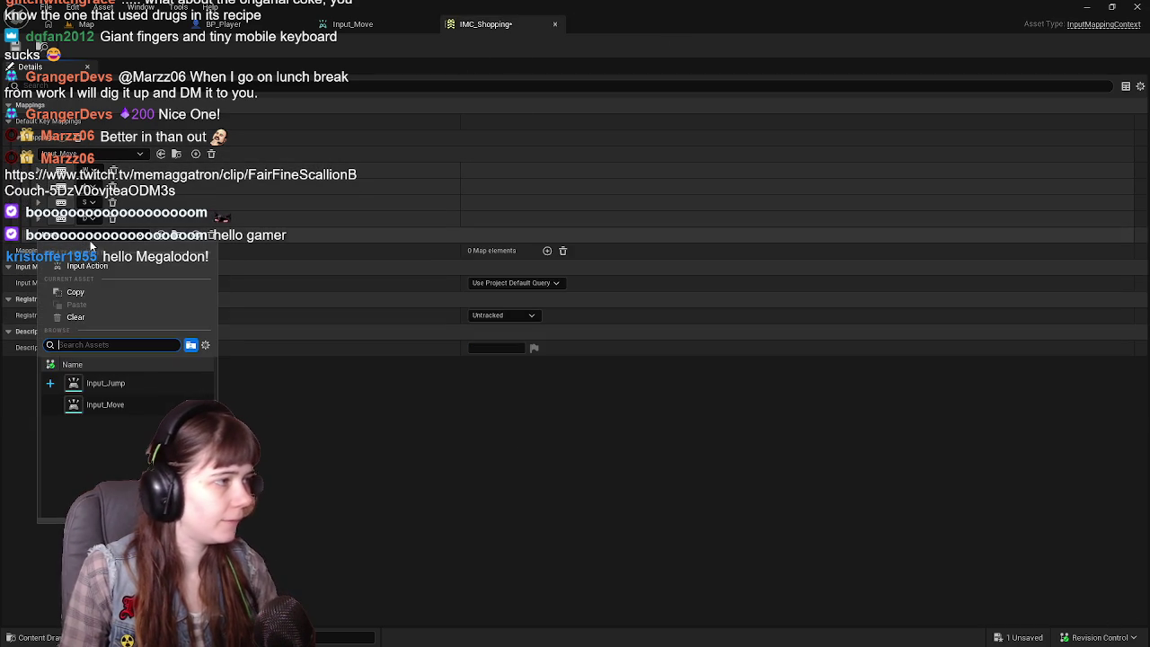
pyautogui.click(136, 386)
pyautogui.click(161, 235)
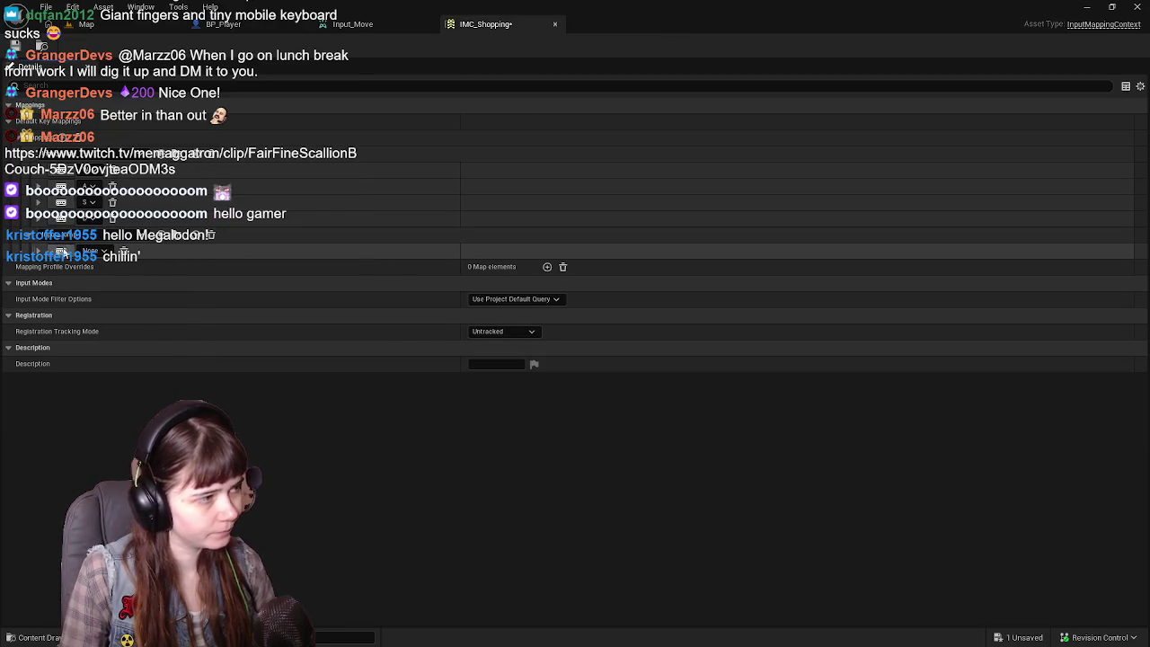
pyautogui.click(62, 251)
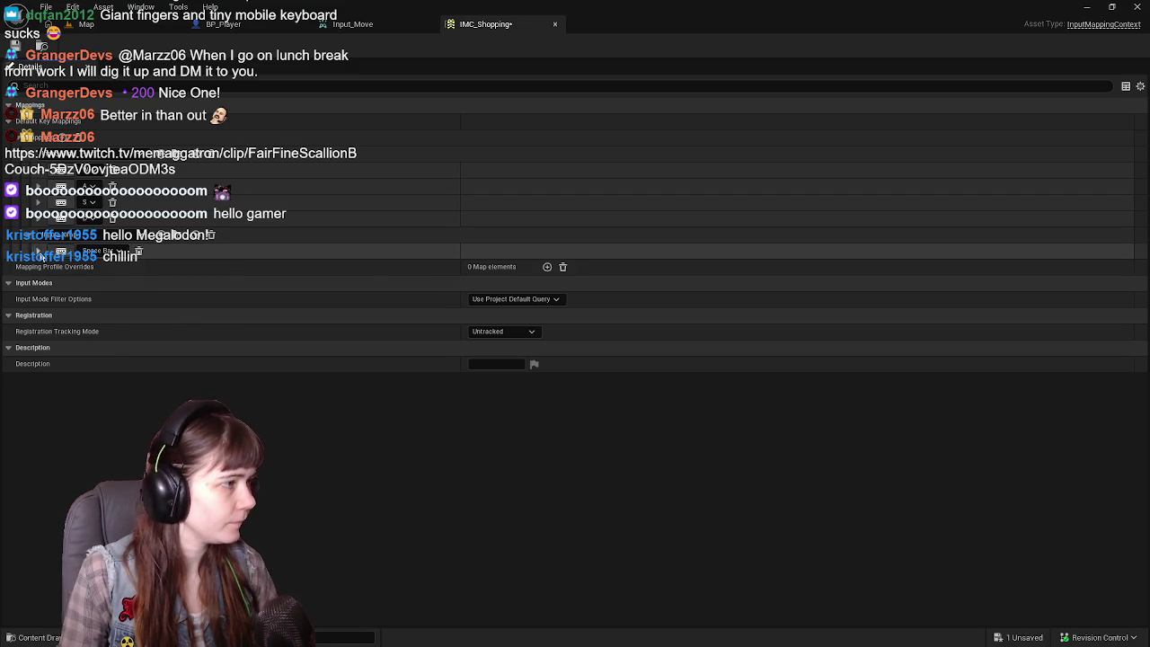
pyautogui.press('space')
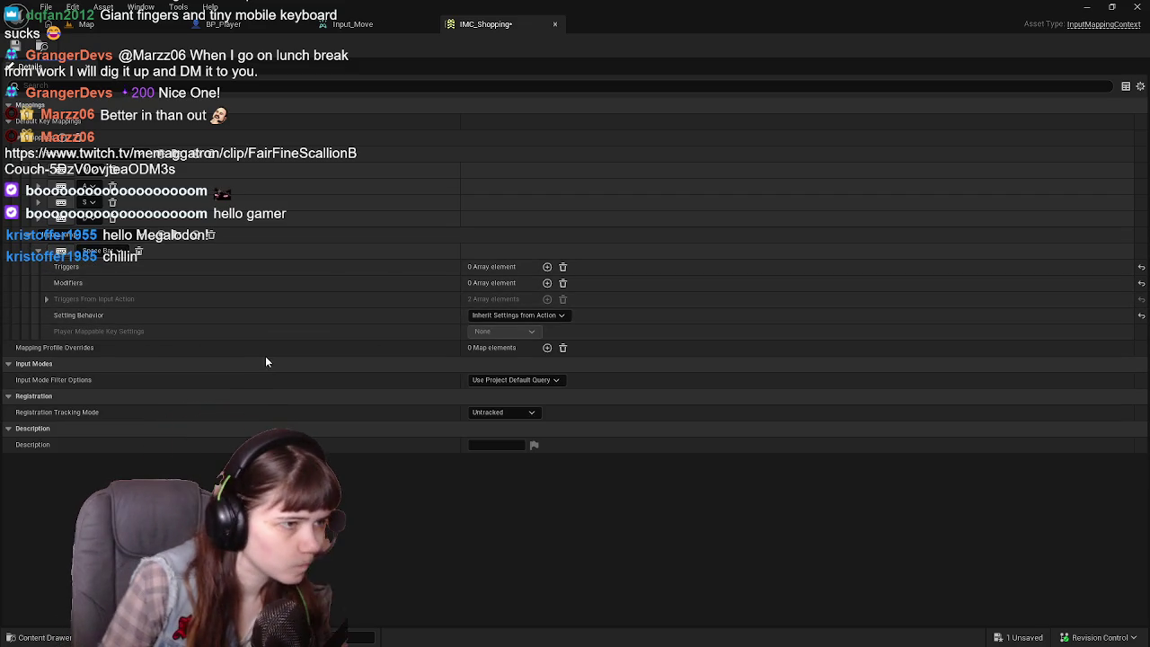
pyautogui.click(543, 316)
pyautogui.click(503, 320)
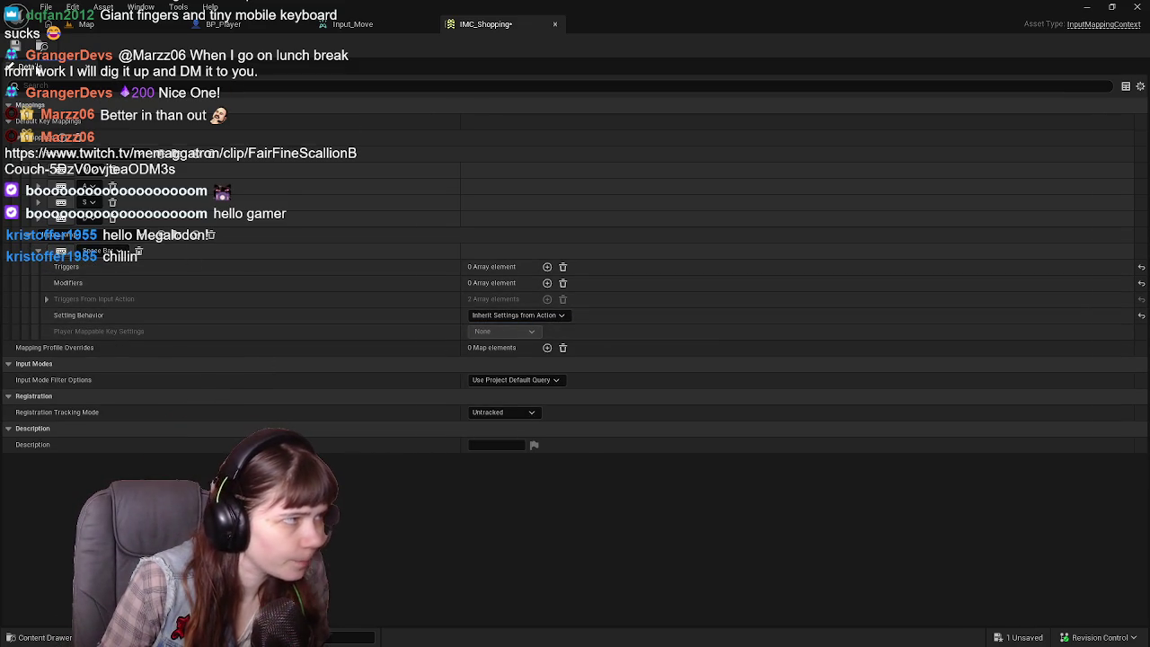
pyautogui.click(31, 235)
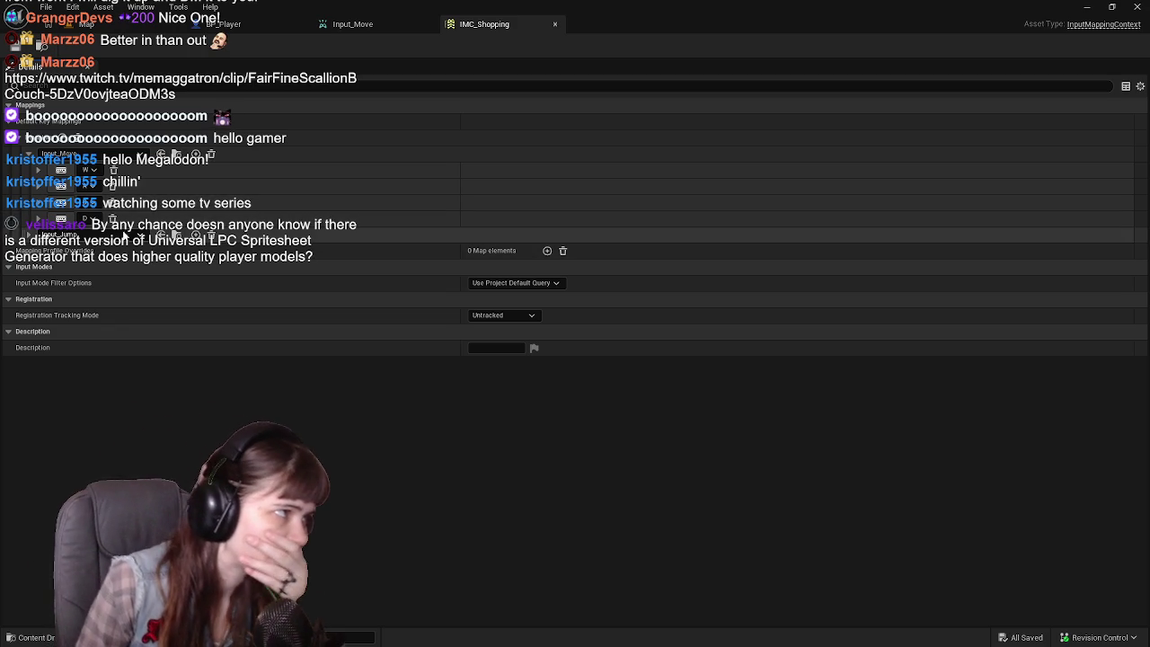
# Glance at the level map, Input_Move and BP_Player's event graph, then switch to the template's IMC_Default.
pyautogui.click(88, 24)
pyautogui.click(386, 24)
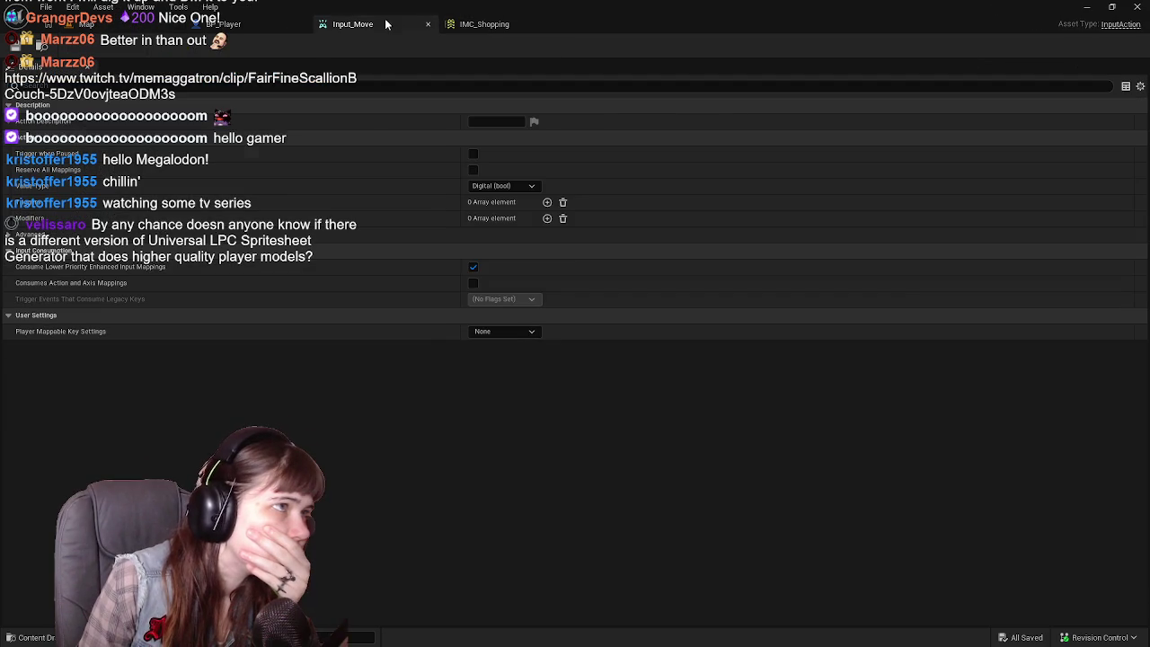
pyautogui.click(236, 26)
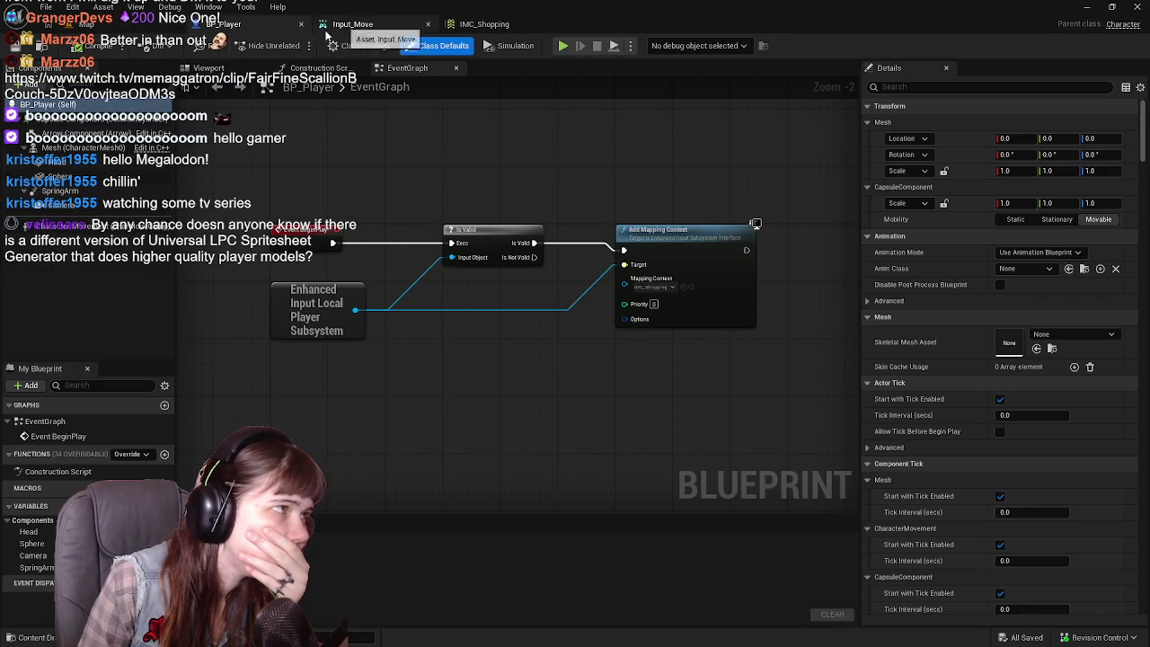
pyautogui.moveTo(415, 419); pyautogui.dragTo(426, 419)
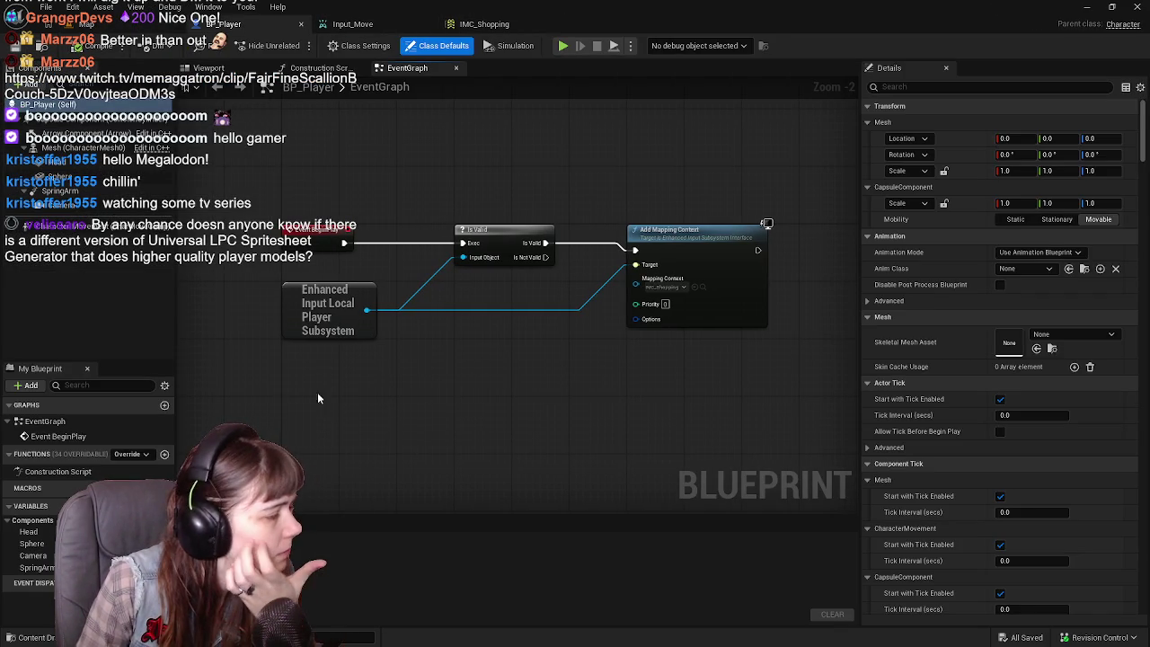
pyautogui.moveTo(580, 355); pyautogui.dragTo(548, 348)
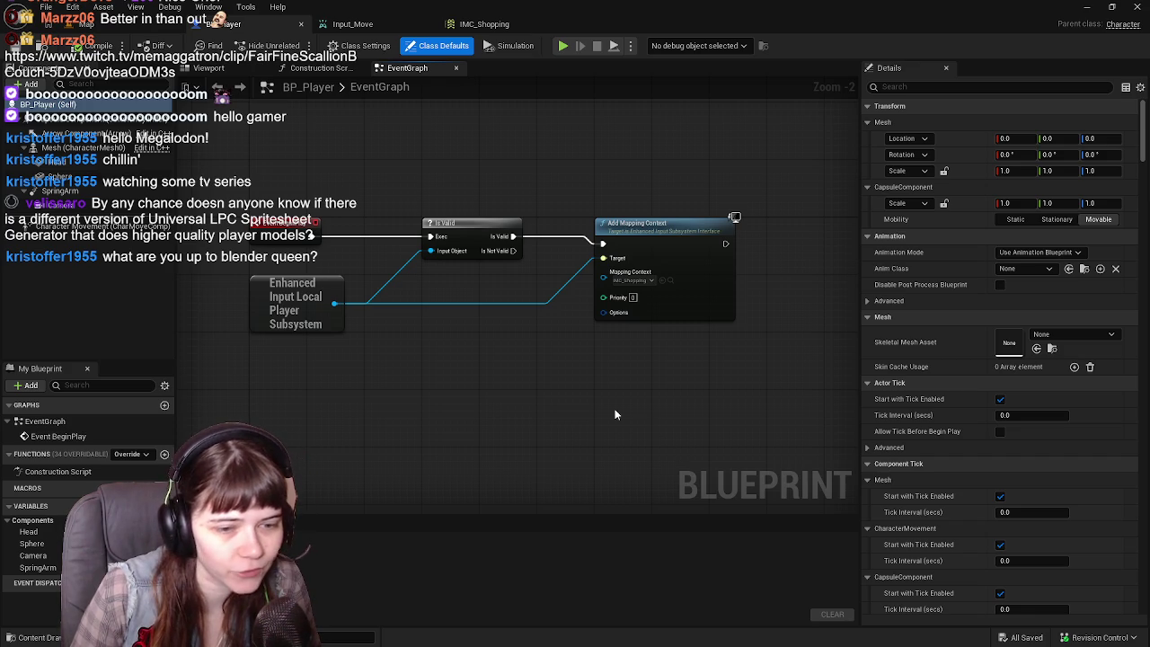
pyautogui.moveTo(616, 411)
pyautogui.mouseDown()
pyautogui.moveTo(650, 411)
pyautogui.moveTo(636, 411)
pyautogui.mouseUp()
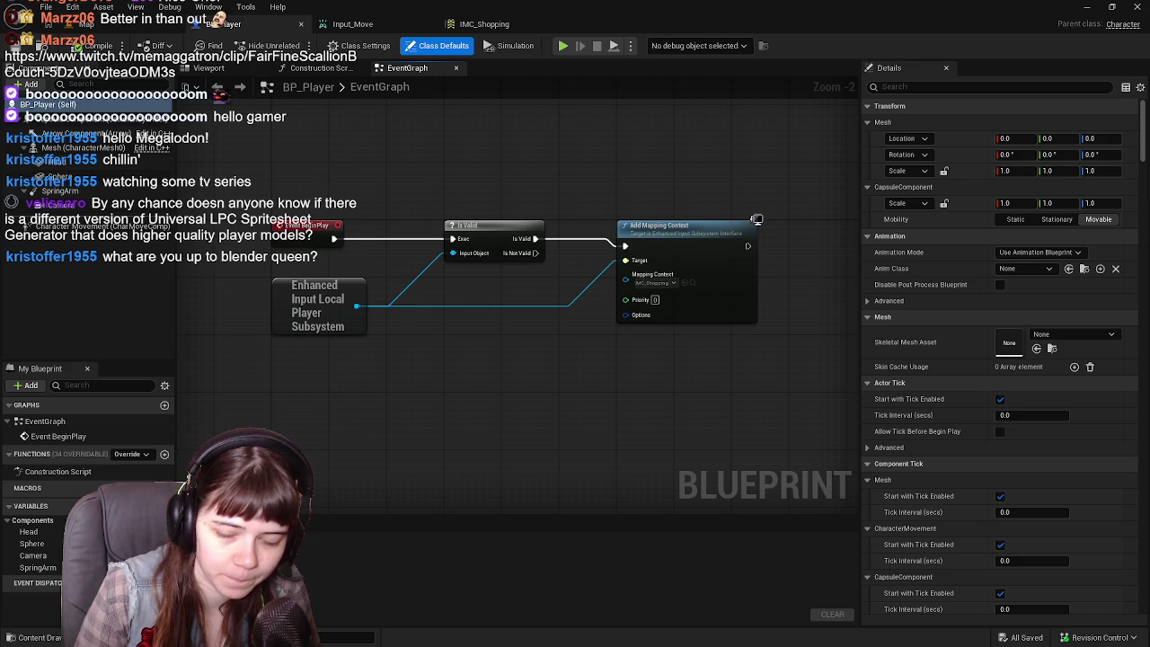
pyautogui.hotkey('alt', 'Tab')
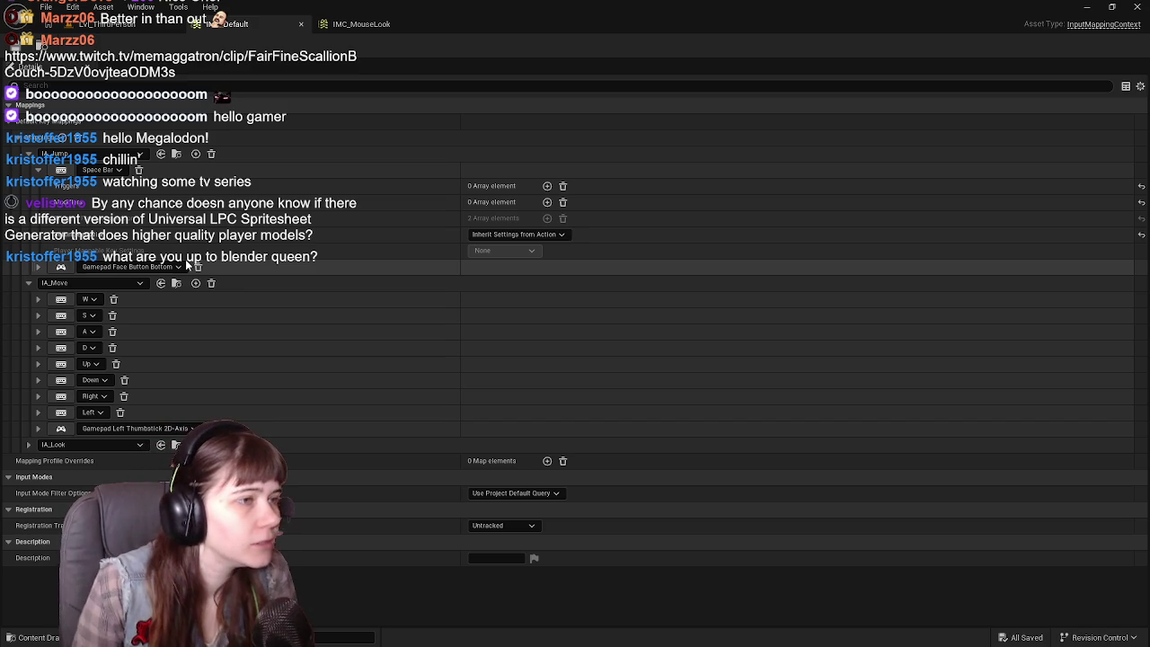
# Review the template's IMC_MouseLook mappings, then return to the shopping level.
pyautogui.click(29, 154)
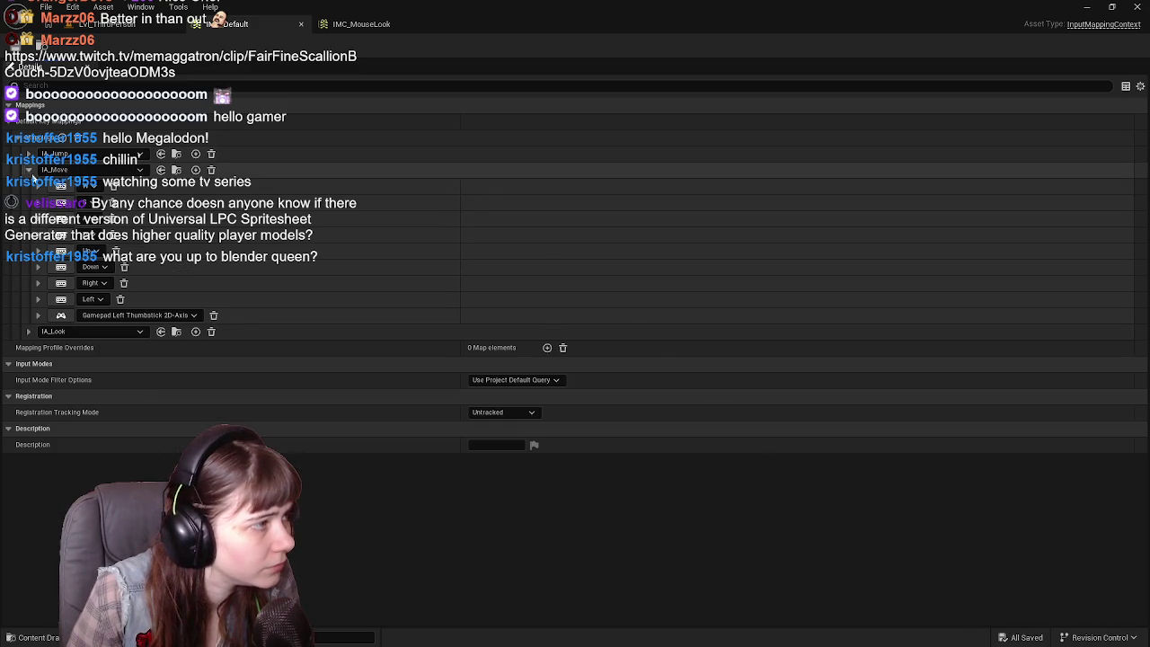
pyautogui.click(358, 24)
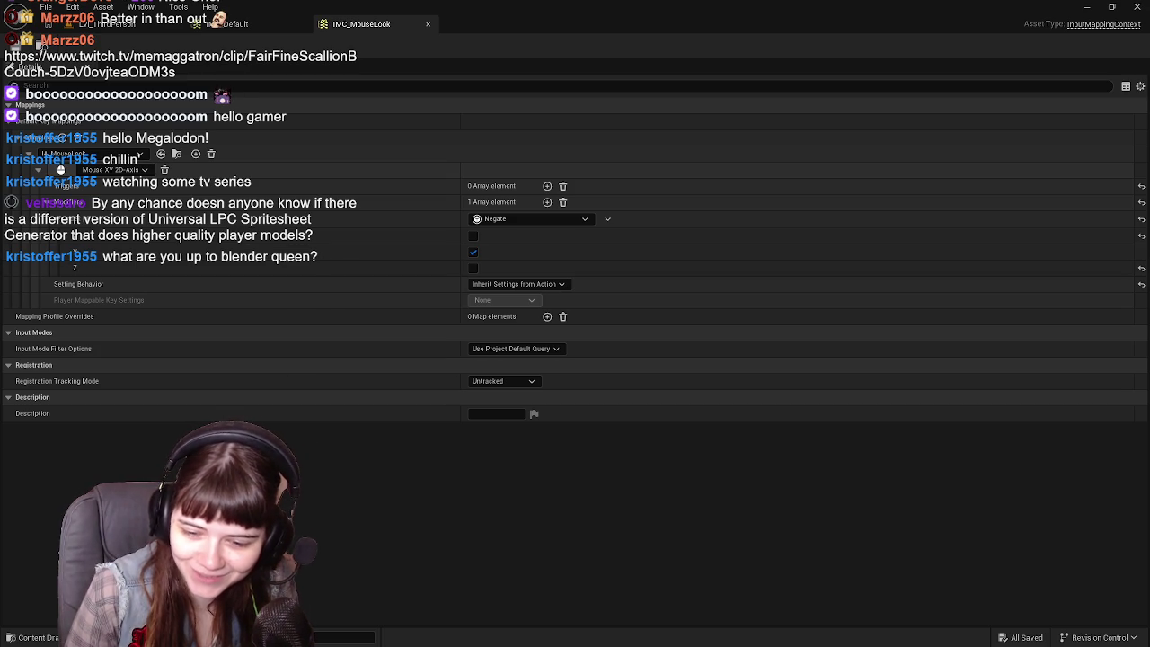
pyautogui.click(225, 24)
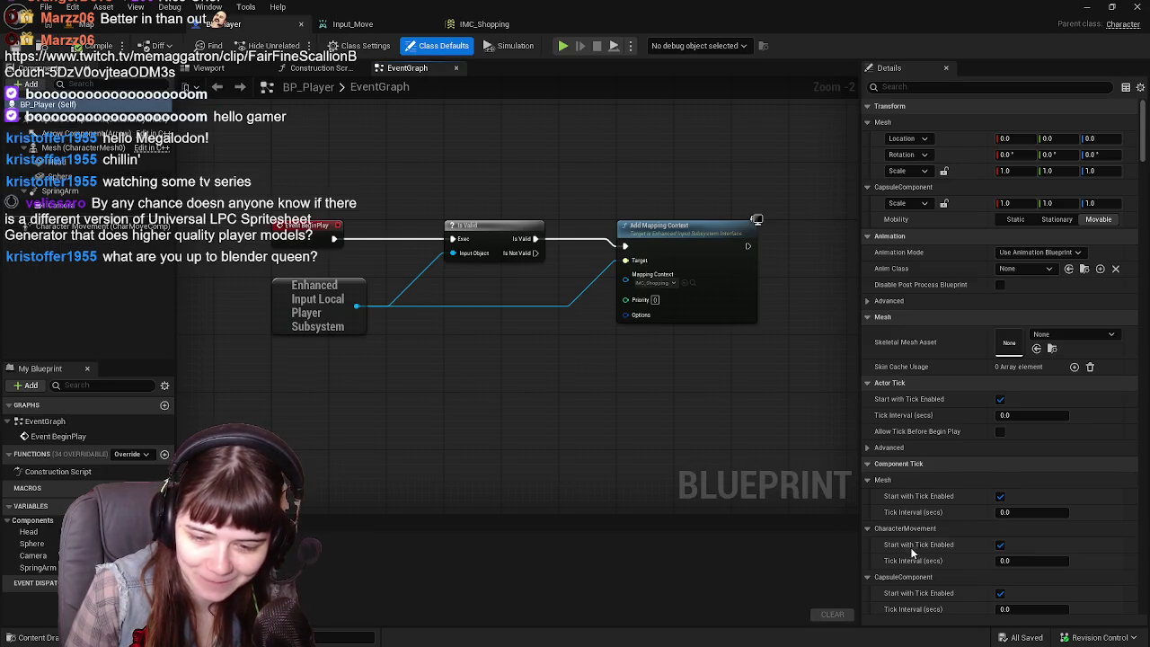
pyautogui.click(81, 24)
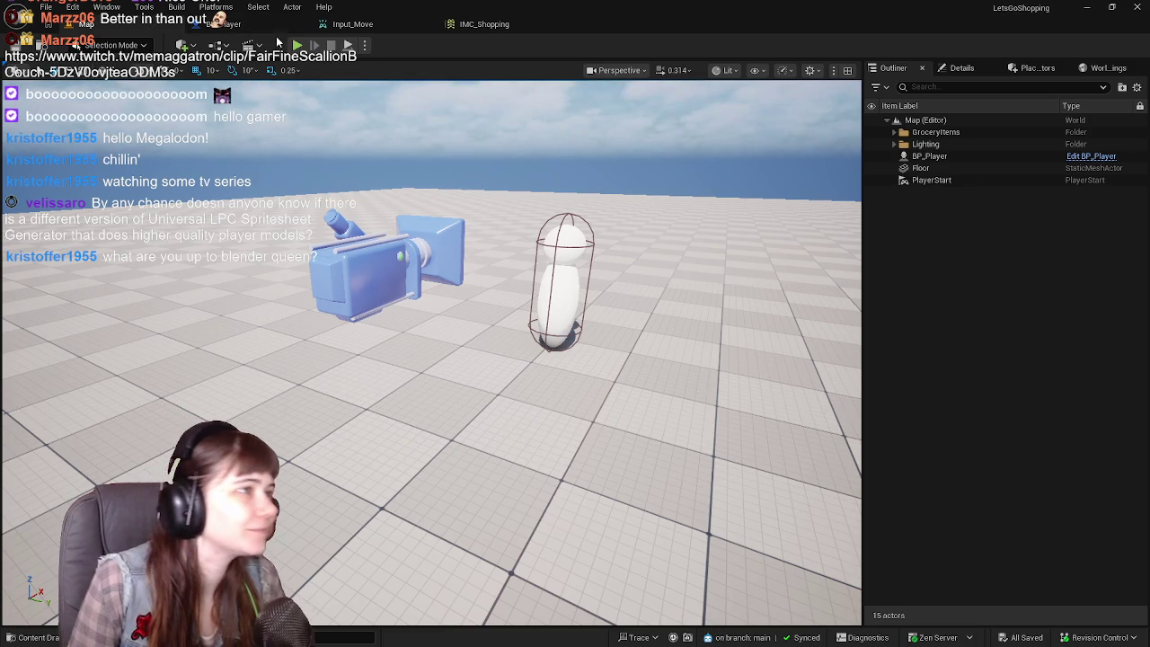
# Test-play the shopping level, then show the template project's Input > Actions assets.
pyautogui.hotkey('alt', 'p')
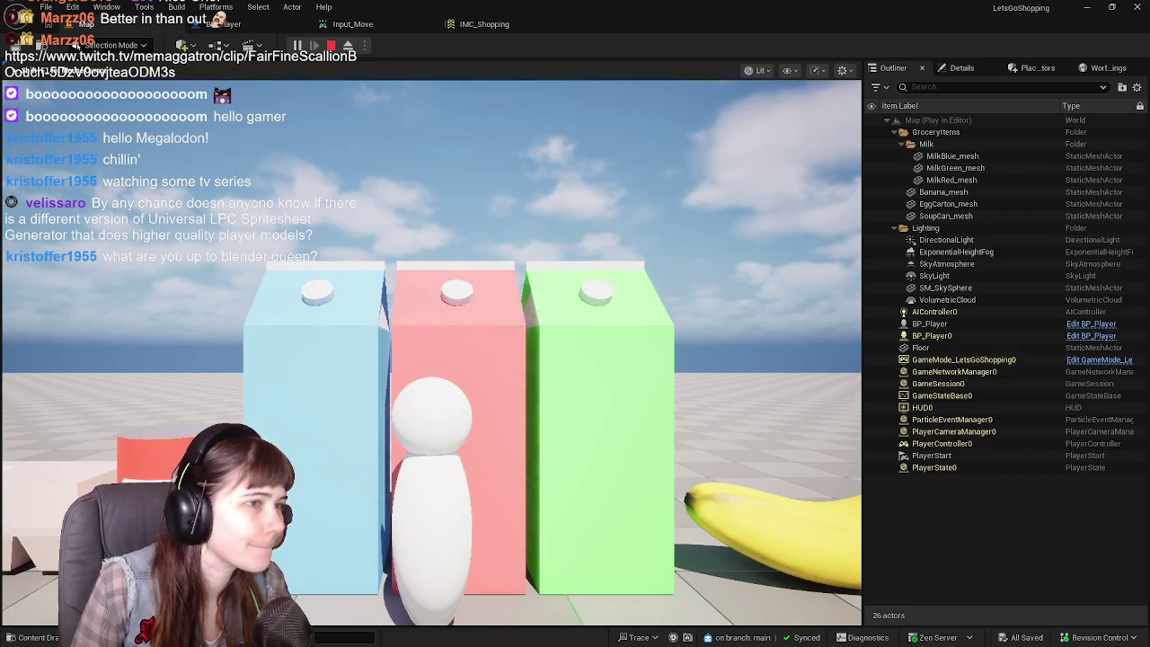
pyautogui.press('Escape')
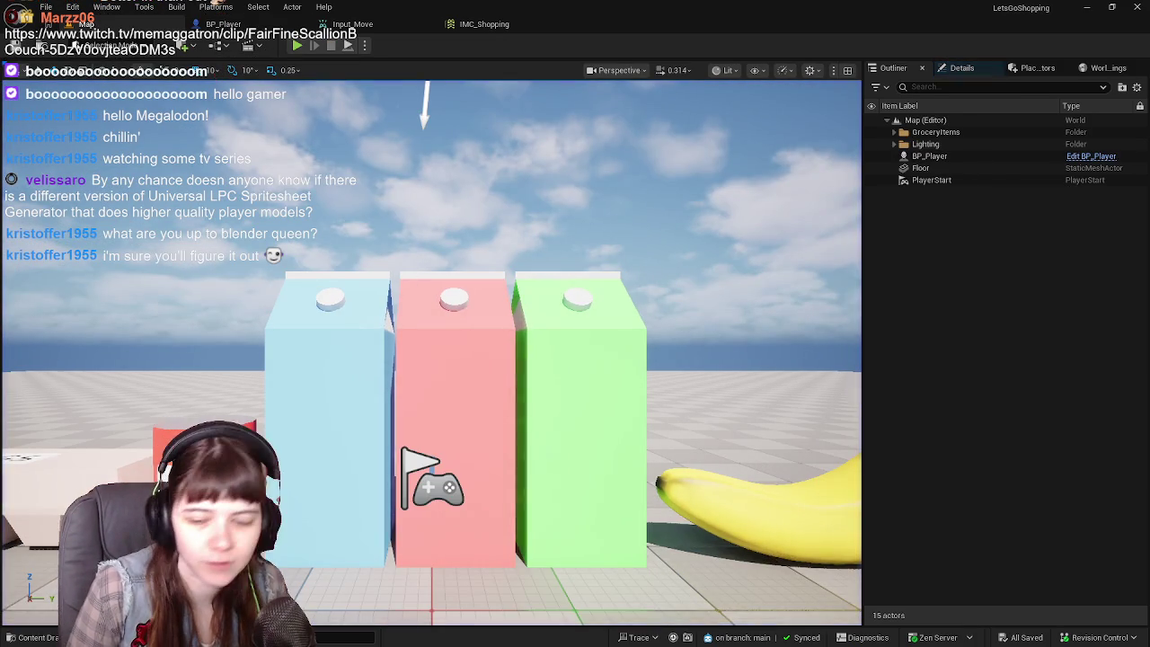
pyautogui.hotkey('alt', 'Tab')
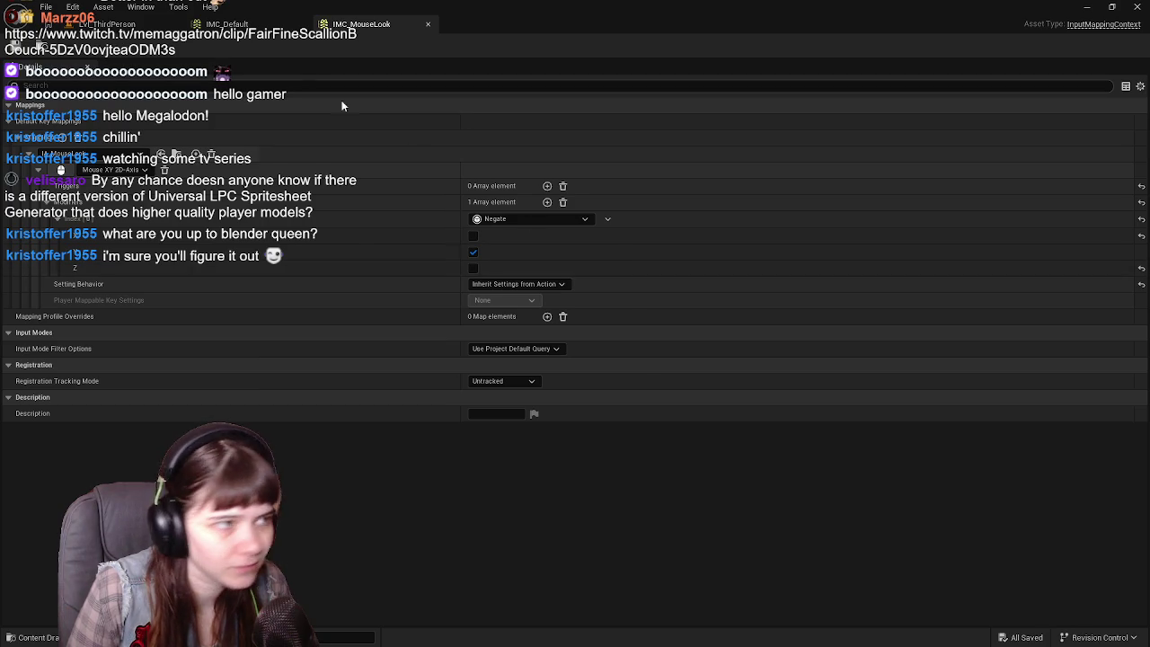
pyautogui.hotkey('alt', 'Tab')
pyautogui.click(54, 639)
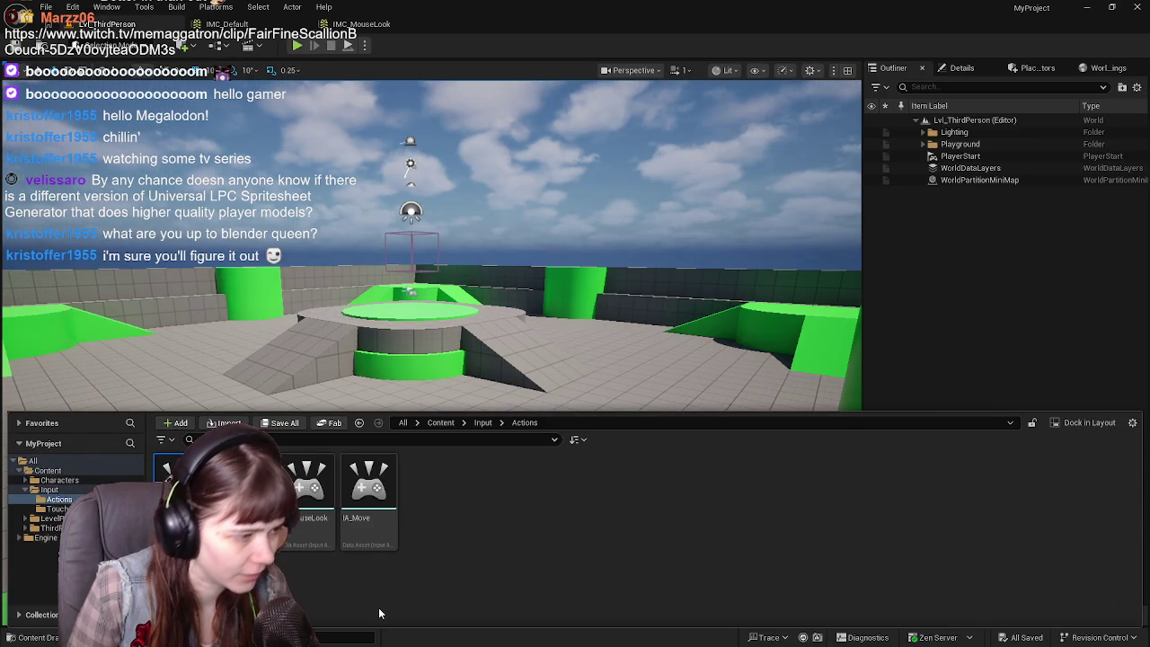
# Browse Content > ThirdPerson > Blueprints and open BP_ThirdPersonCharacter.
pyautogui.click(441, 422)
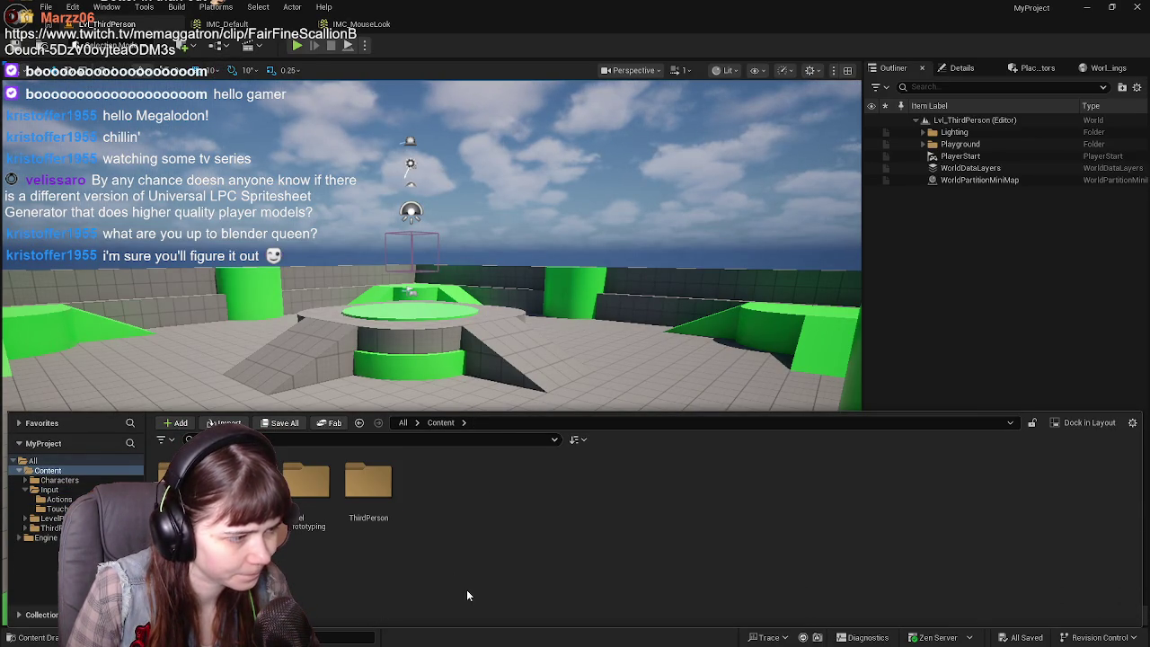
pyautogui.doubleClick(369, 481)
pyautogui.doubleClick(180, 481)
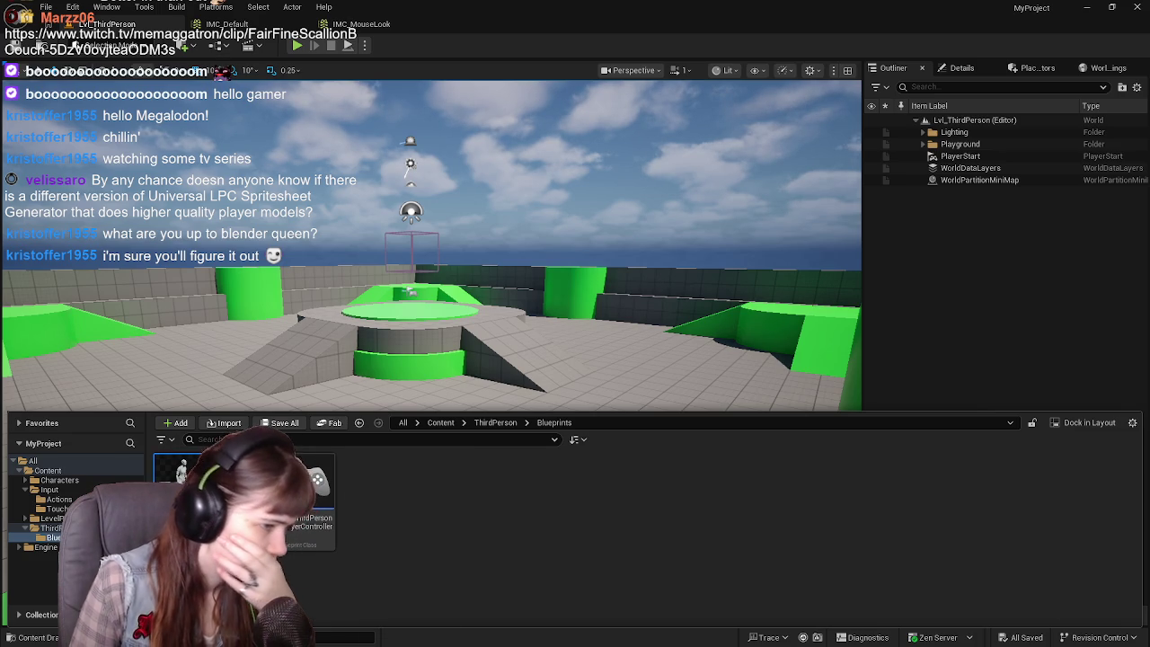
pyautogui.doubleClick(181, 490)
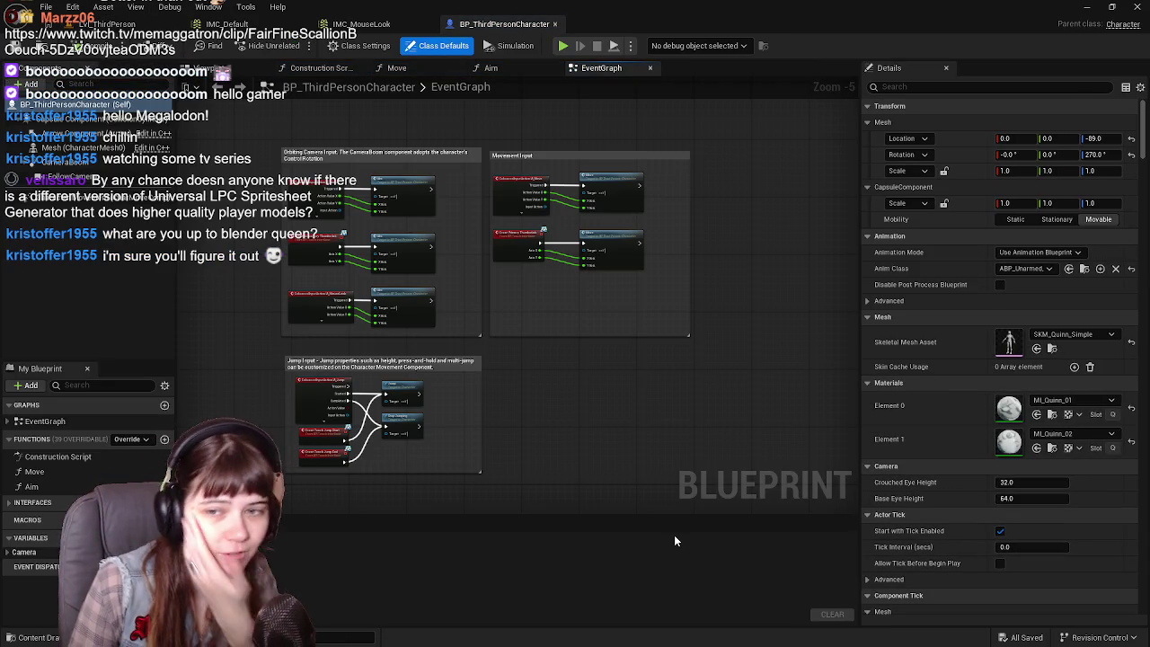
# Open BP_ThirdPersonCharacter's Move function graph and look over its movement input nodes.
pyautogui.scroll(4, 563, 350)
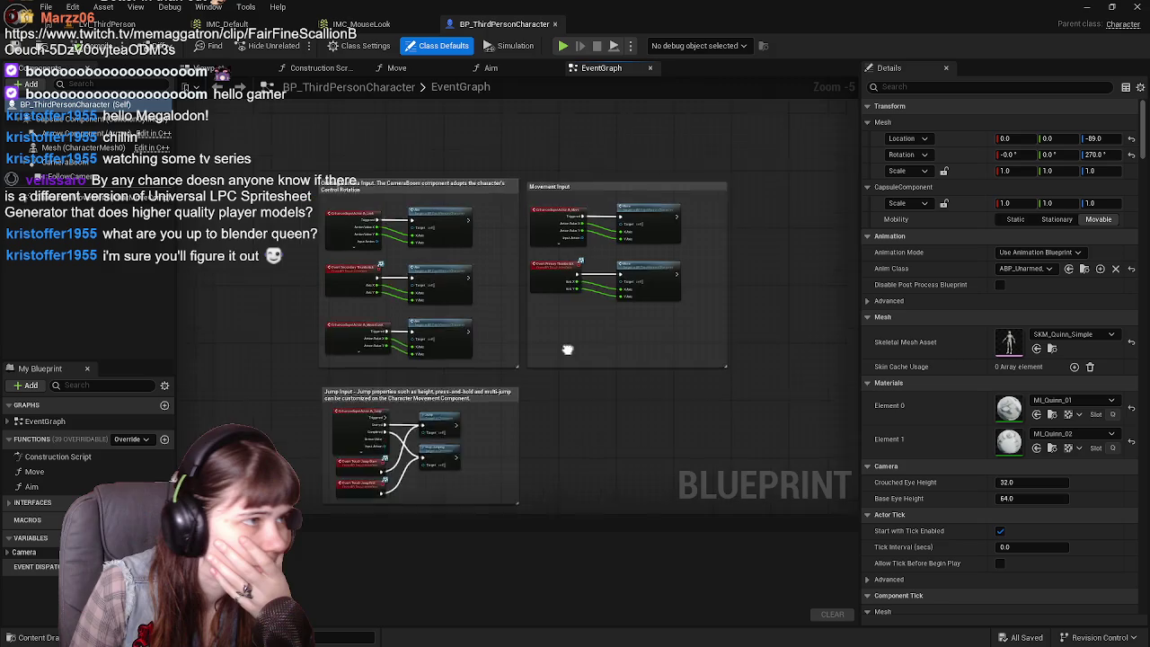
pyautogui.scroll(-3, 559, 310)
pyautogui.scroll(1, 562, 319)
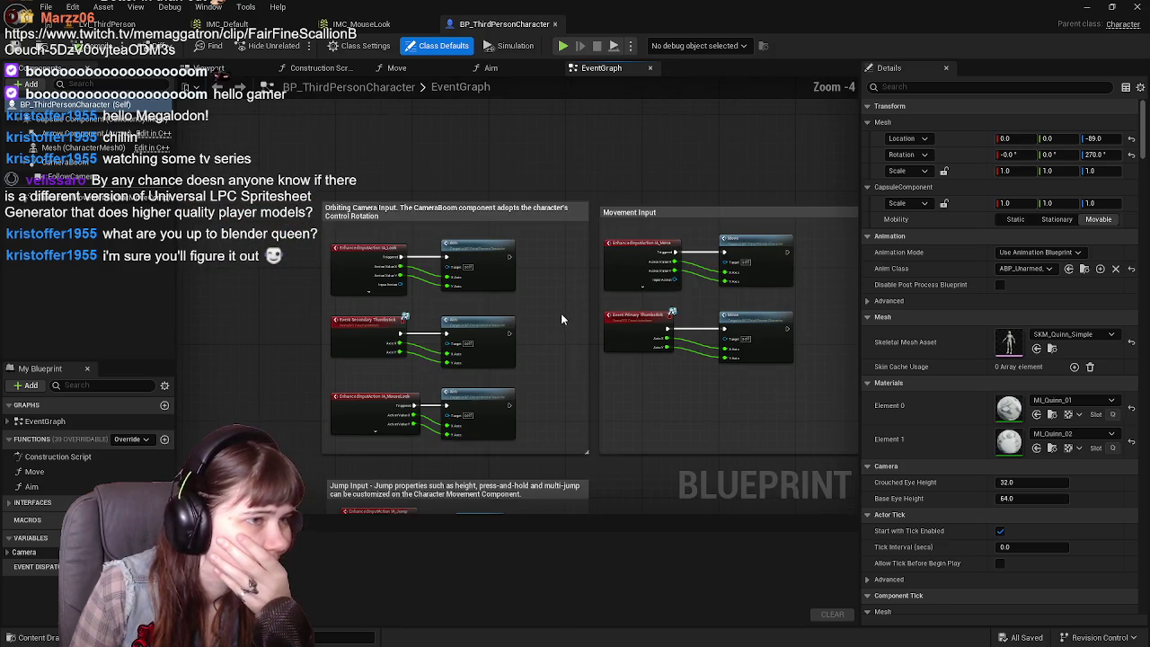
pyautogui.scroll(1, 566, 319)
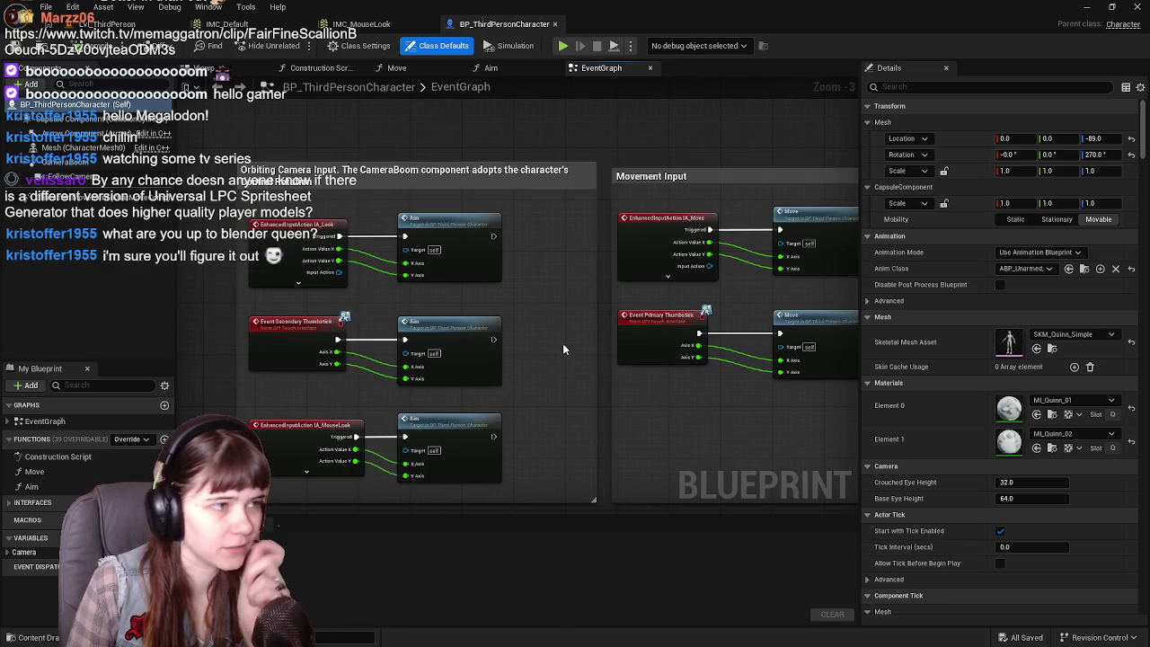
pyautogui.moveTo(562, 343)
pyautogui.mouseDown()
pyautogui.moveTo(552, 334)
pyautogui.moveTo(465, 344)
pyautogui.mouseUp()
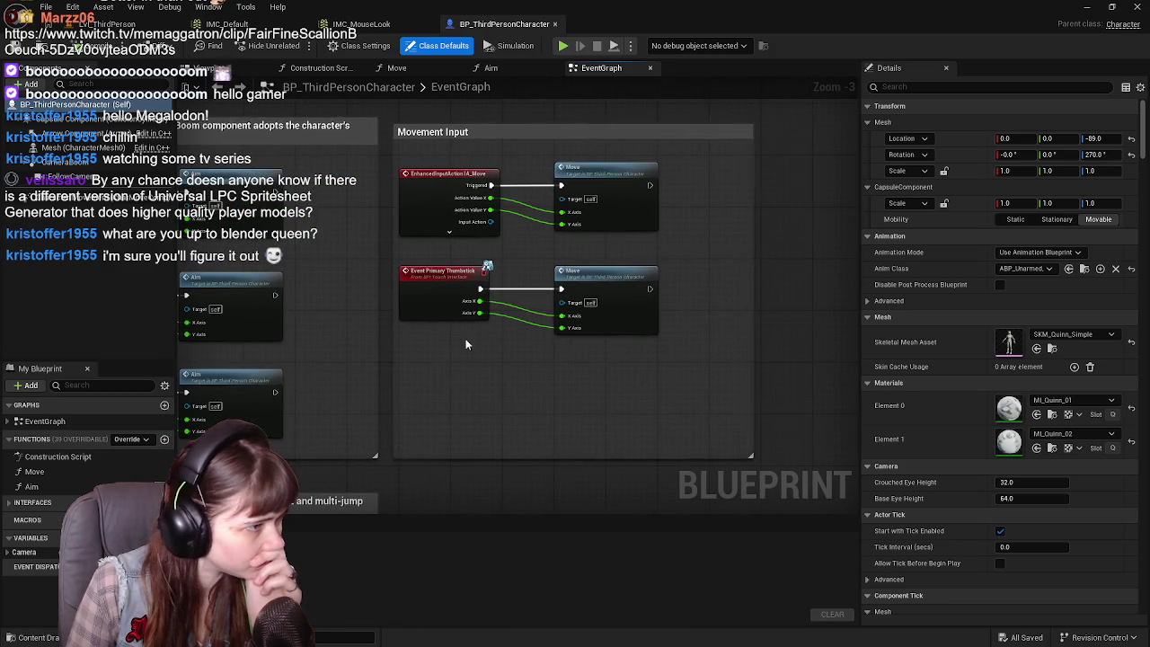
pyautogui.doubleClick(597, 277)
pyautogui.scroll(1, 346, 437)
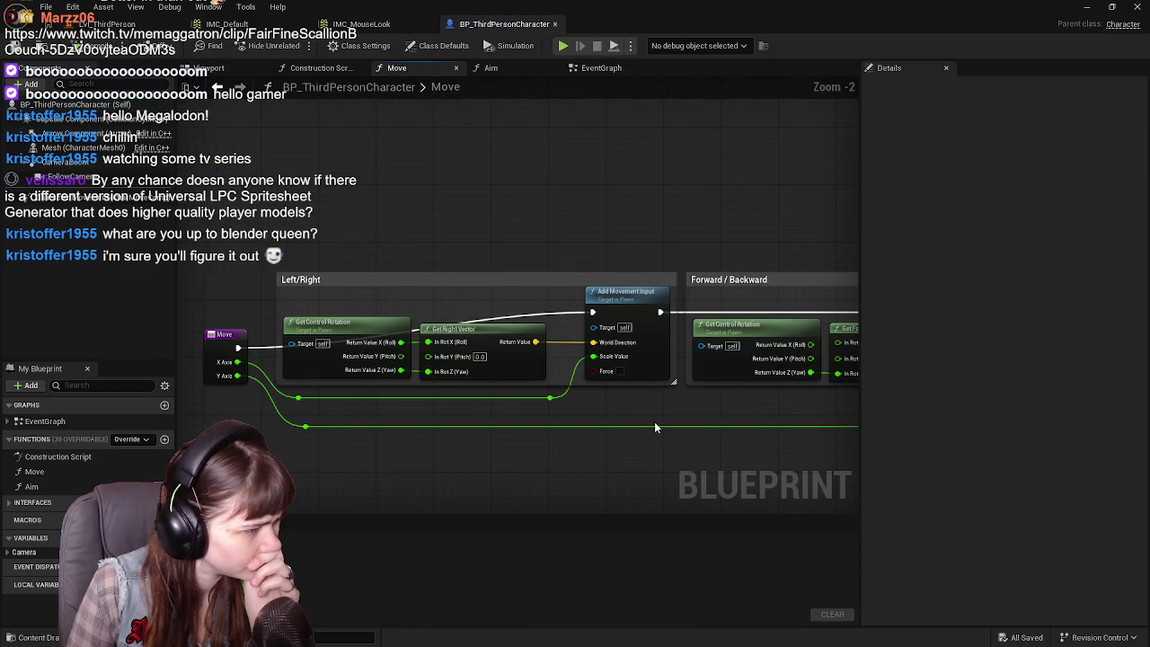
pyautogui.scroll(-1, 656, 429)
pyautogui.moveTo(656, 429)
pyautogui.mouseDown()
pyautogui.moveTo(422, 414)
pyautogui.moveTo(644, 440)
pyautogui.moveTo(557, 437)
pyautogui.moveTo(514, 420)
pyautogui.moveTo(585, 398)
pyautogui.moveTo(521, 408)
pyautogui.mouseUp()
pyautogui.scroll(-1, 577, 447)
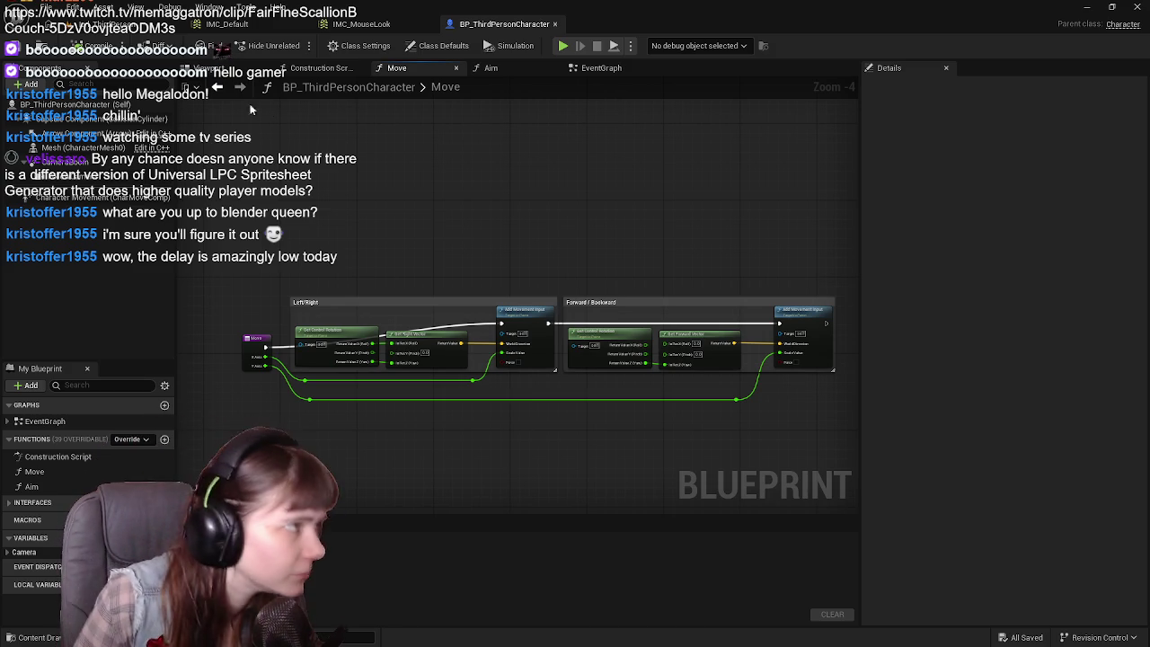
# Revisit the Move graph, check the tutorial video in Chrome, then minimize the browser.
pyautogui.click(141, 30)
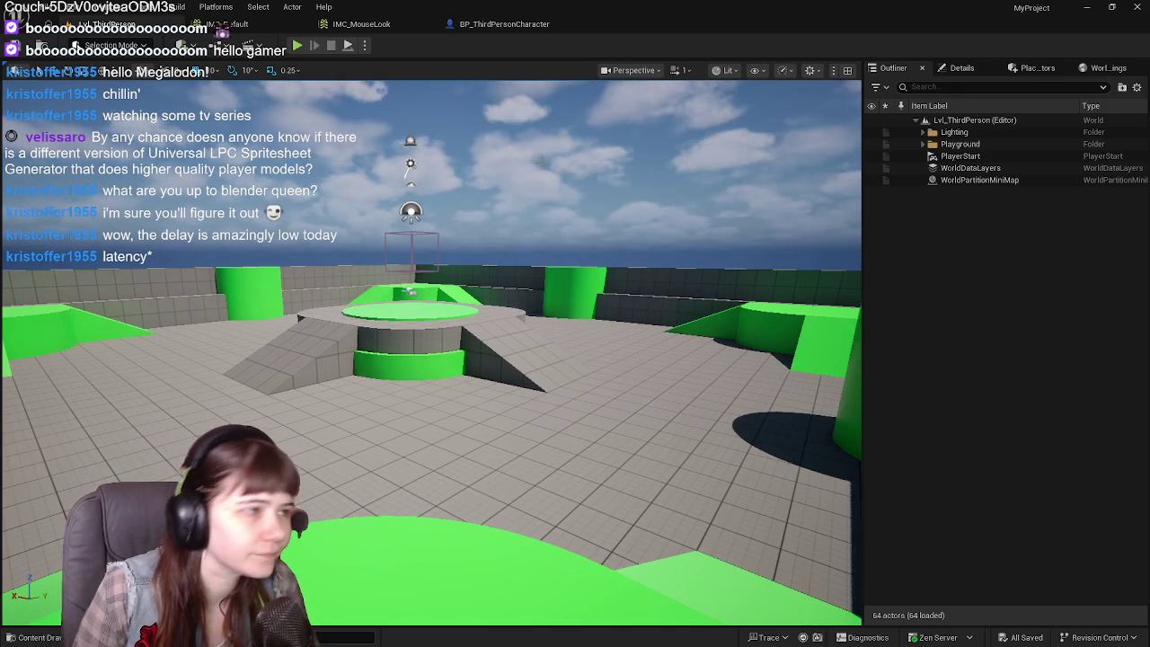
pyautogui.click(504, 24)
pyautogui.scroll(1, 419, 403)
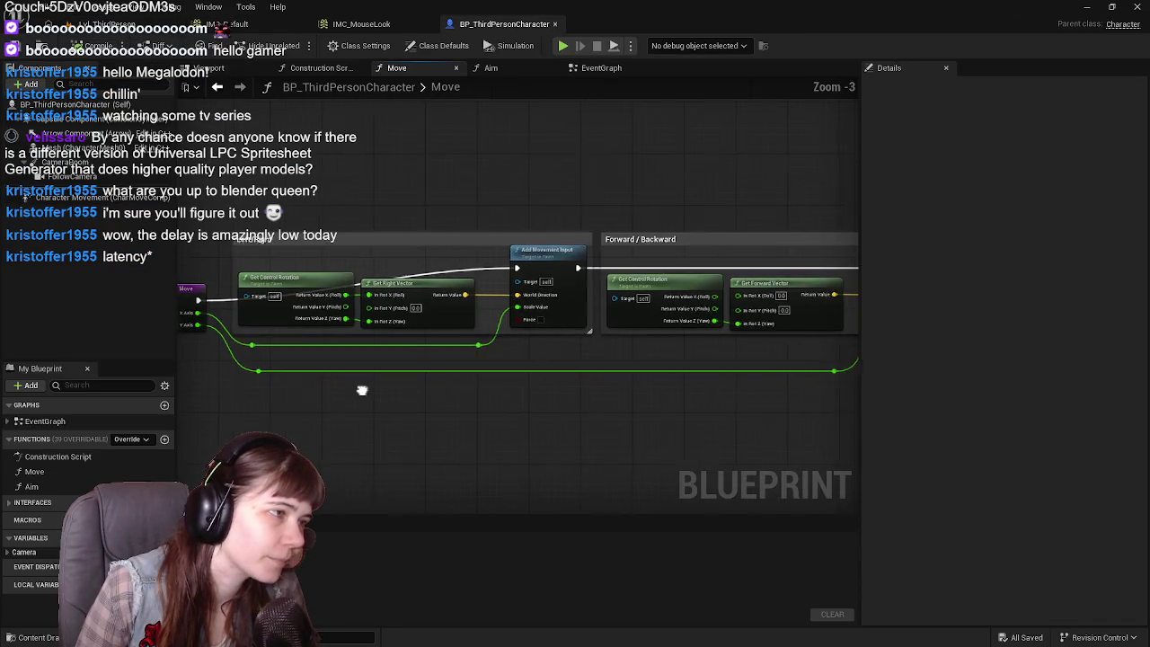
pyautogui.scroll(-1, 404, 390)
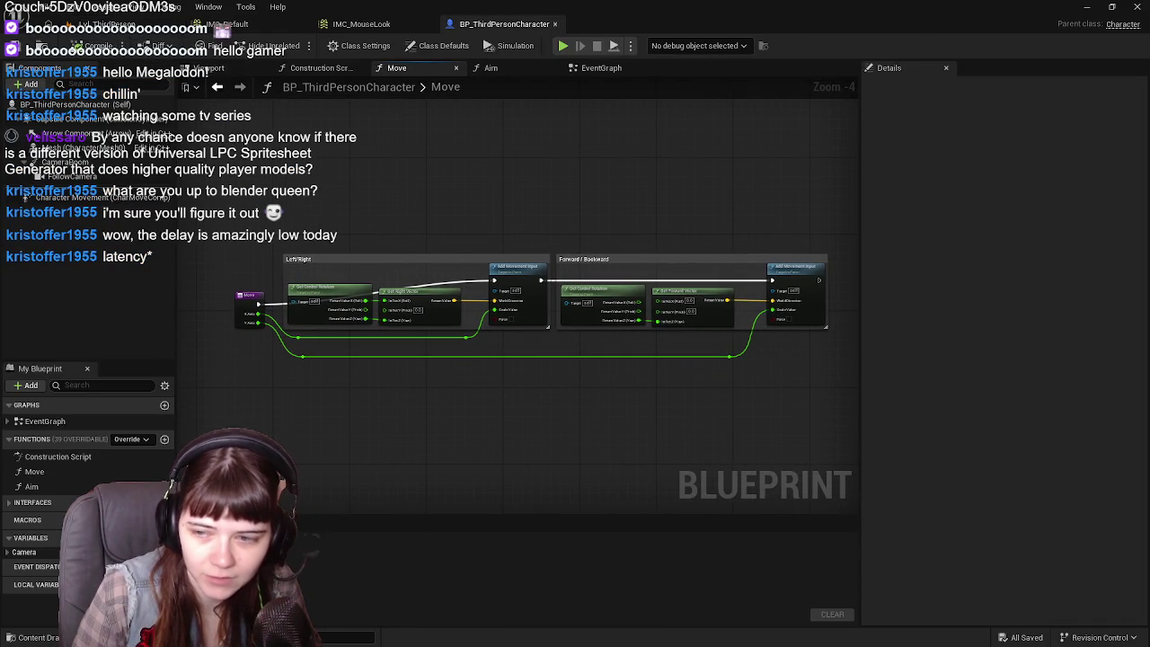
pyautogui.hotkey('alt', 'Tab')
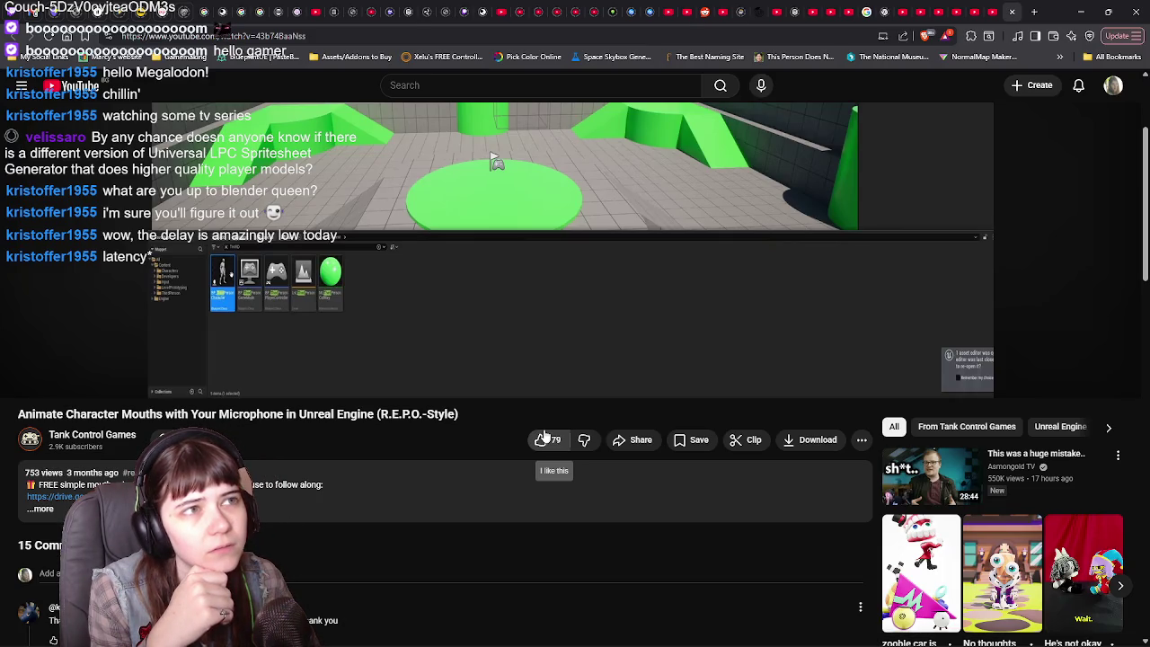
pyautogui.scroll(3, 569, 420)
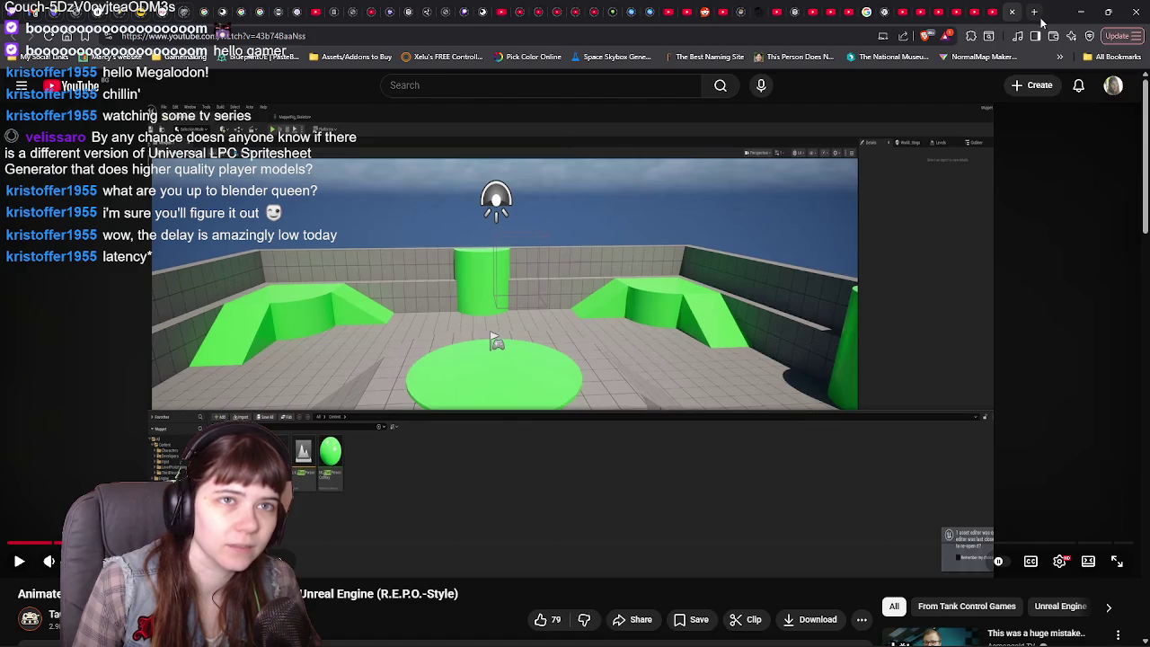
pyautogui.click(1081, 12)
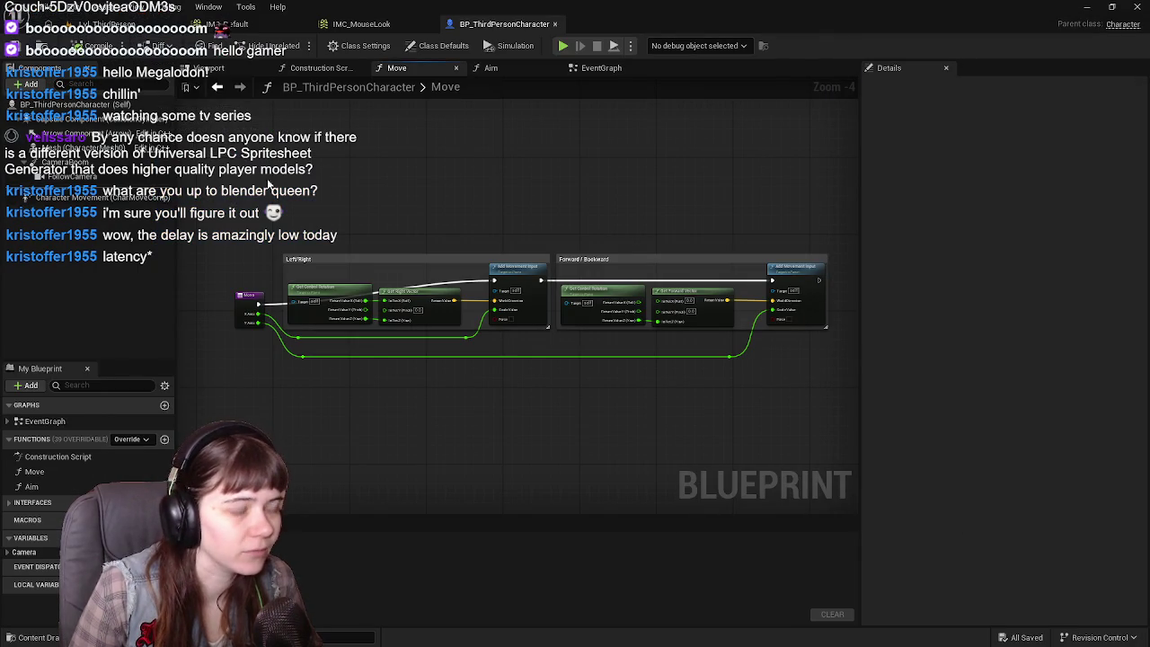
# In LetsGoShopping, browse the Content Drawer to the Blueprints folder after peeking into Character.
pyautogui.hotkey('alt', 'Tab')
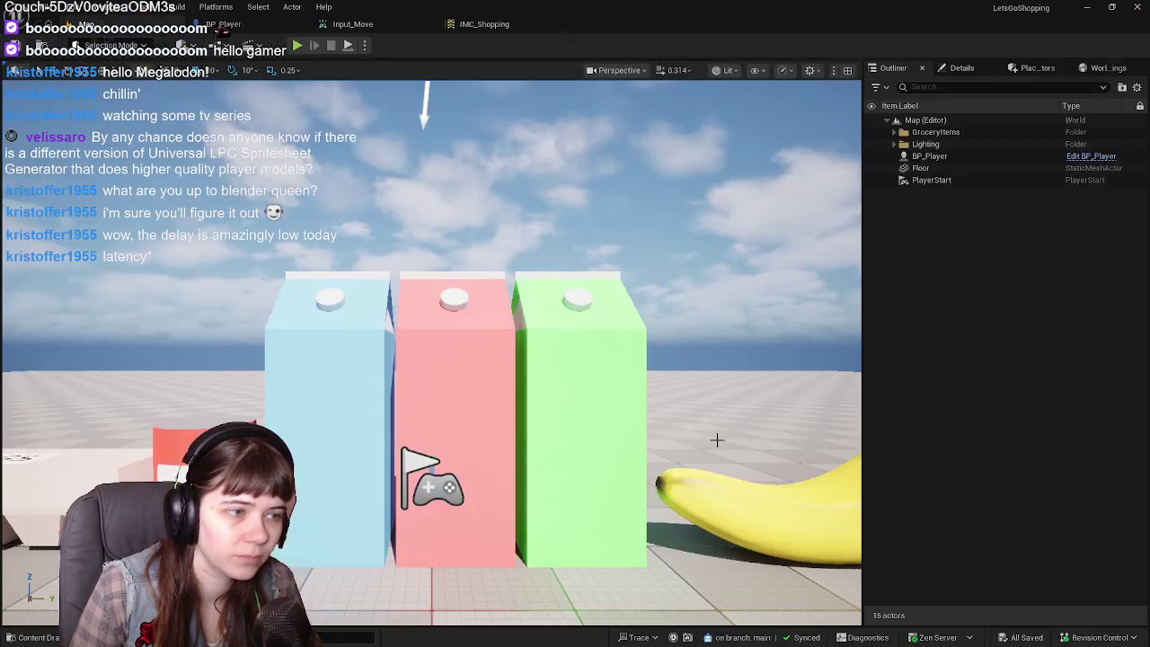
pyautogui.hotkey('ctrl', 'space')
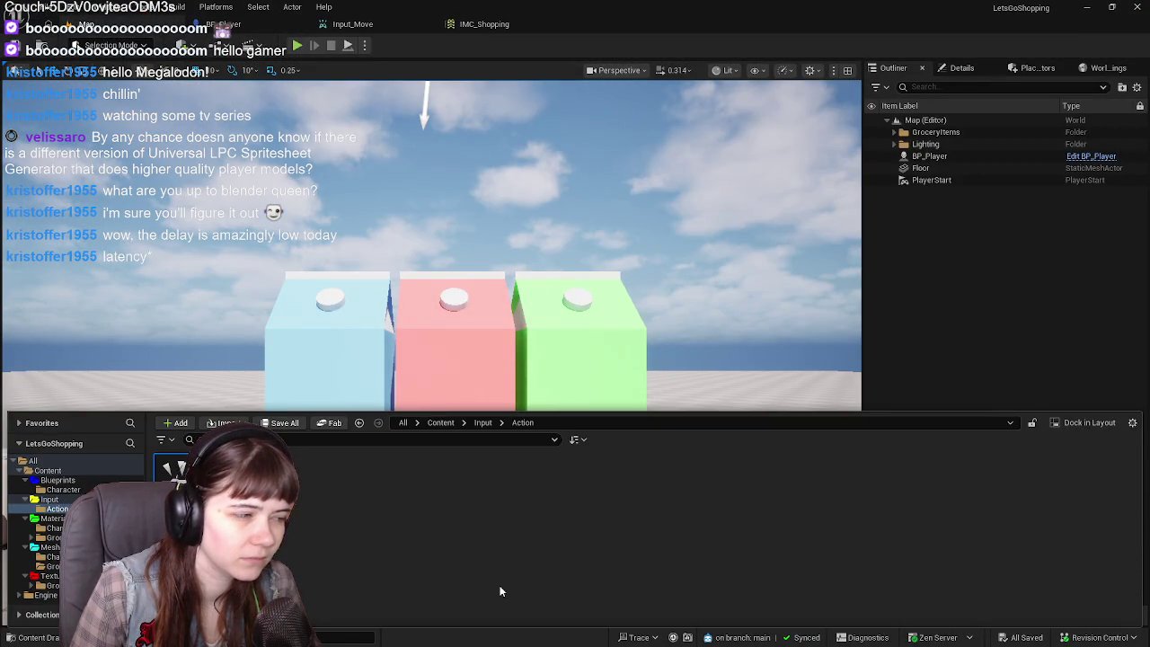
pyautogui.click(441, 422)
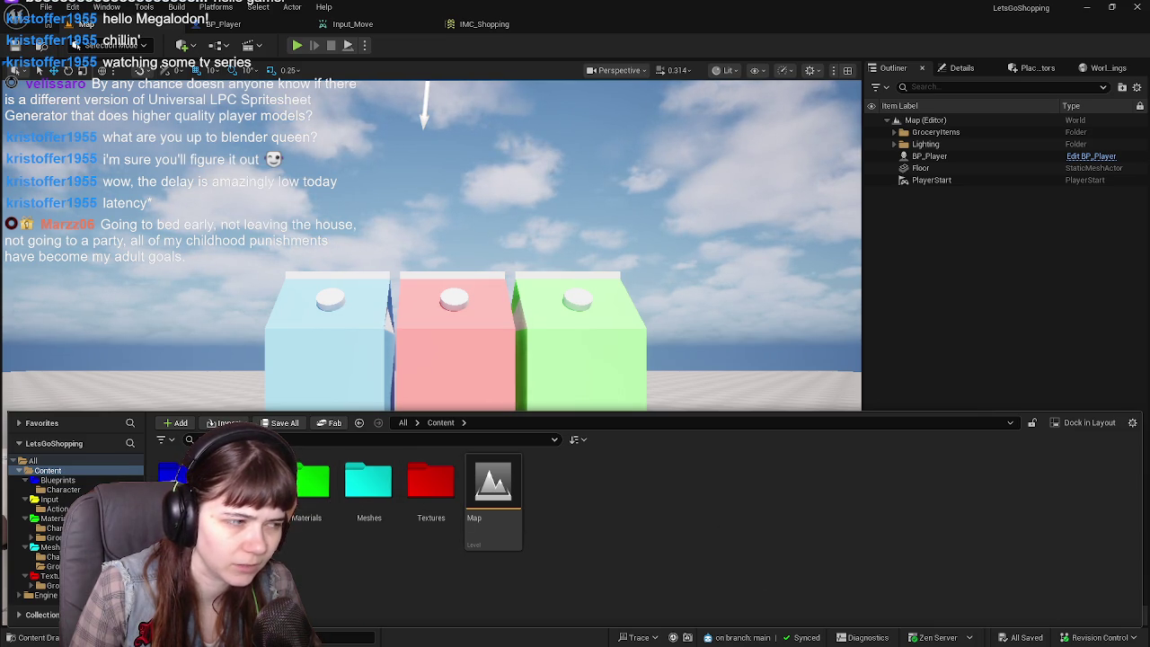
pyautogui.doubleClick(173, 478)
pyautogui.doubleClick(174, 475)
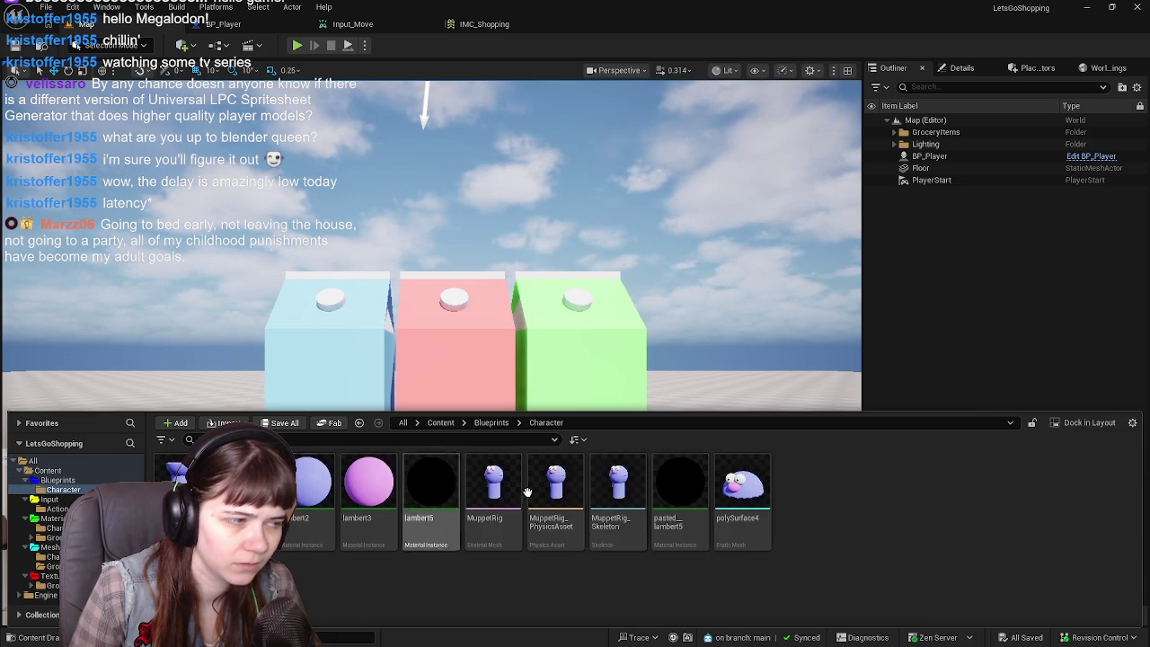
pyautogui.click(492, 424)
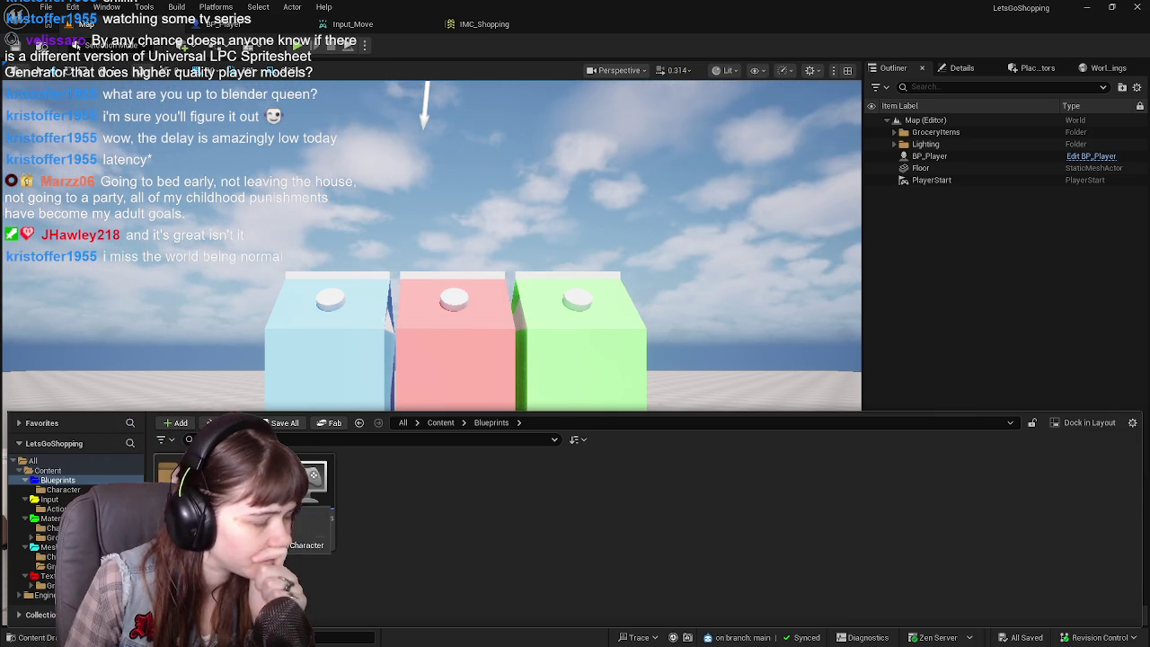
# Look over the MuppetRig assets in Character, then move the viewport closer to the grocery cartons.
pyautogui.doubleClick(312, 490)
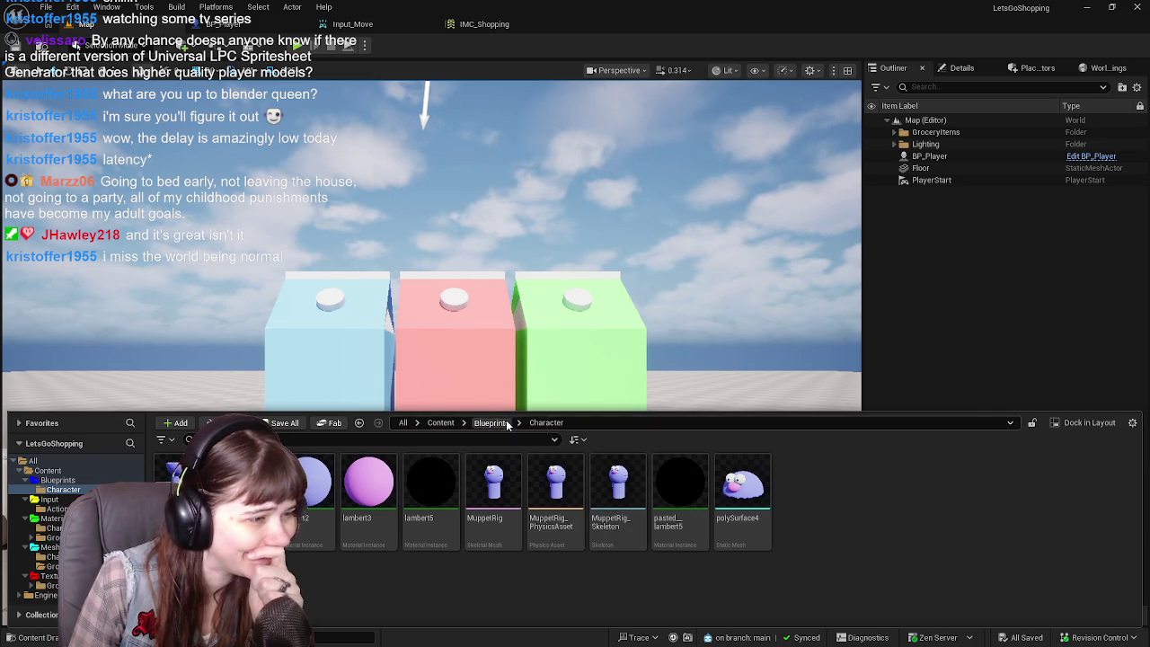
pyautogui.moveTo(707, 300); pyautogui.dragTo(707, 301)
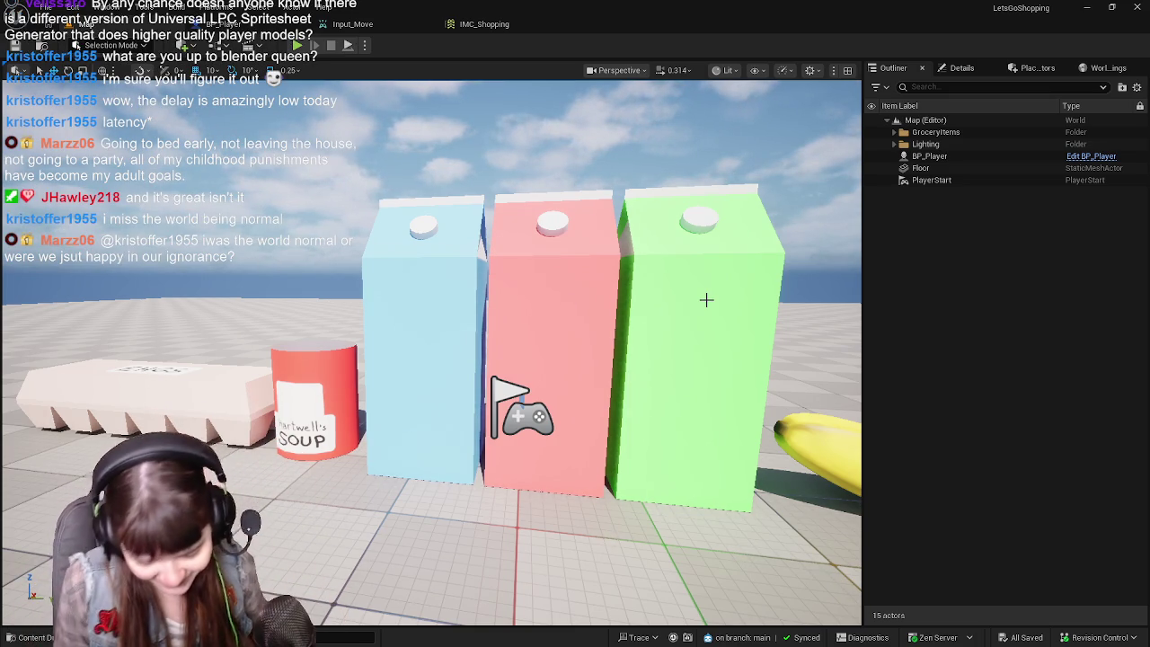
# Fly the viewport over the level, select the PlayerStart, and move the view close to it.
pyautogui.scroll(-5, 706, 299)
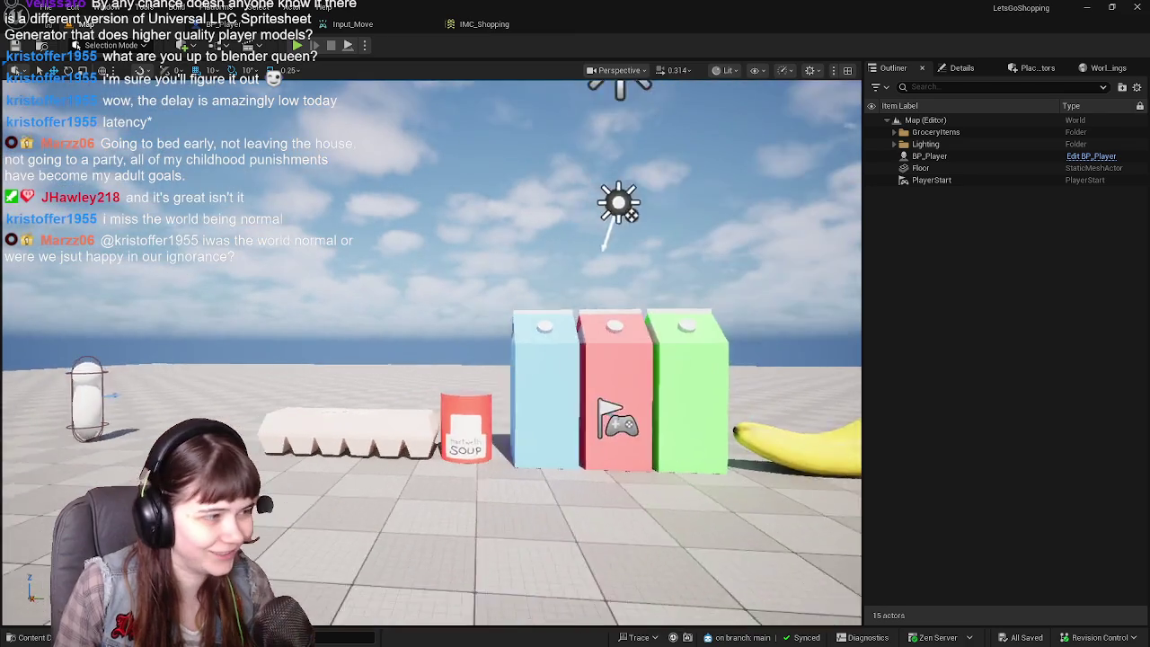
pyautogui.moveTo(707, 299)
pyautogui.mouseDown()
pyautogui.moveTo(653, 296)
pyautogui.moveTo(570, 261)
pyautogui.moveTo(593, 266)
pyautogui.moveTo(558, 269)
pyautogui.mouseUp()
pyautogui.hotkey('ctrl', 'space')
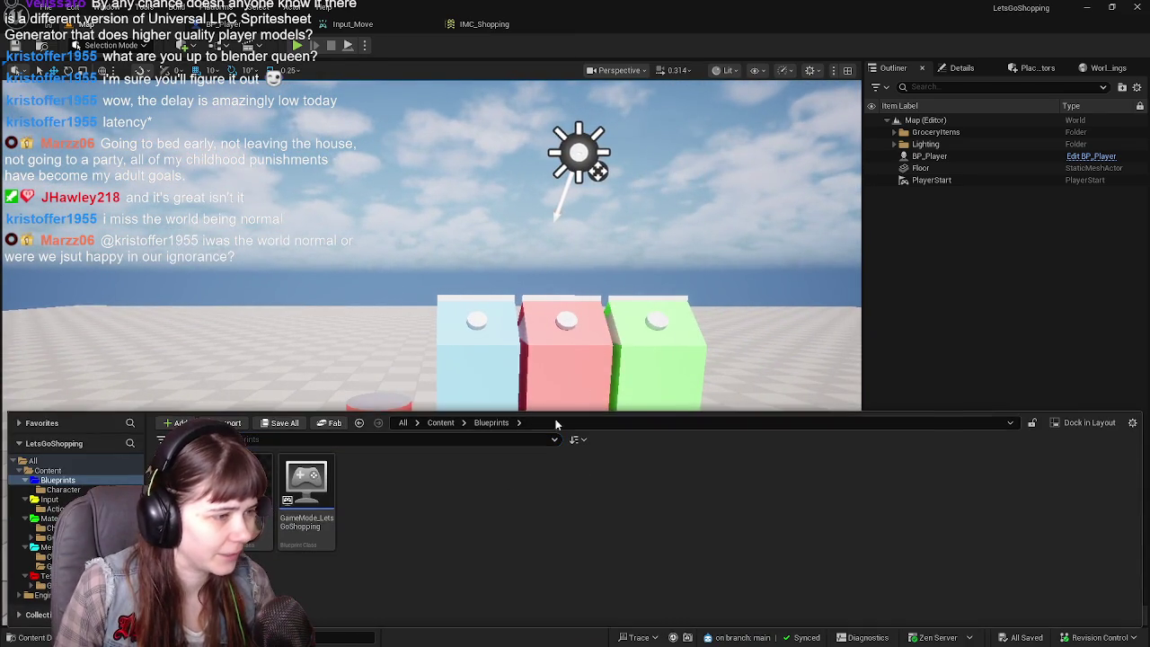
pyautogui.moveTo(557, 378)
pyautogui.mouseDown()
pyautogui.moveTo(562, 341)
pyautogui.moveTo(568, 395)
pyautogui.moveTo(257, 445)
pyautogui.mouseUp()
pyautogui.click(568, 368)
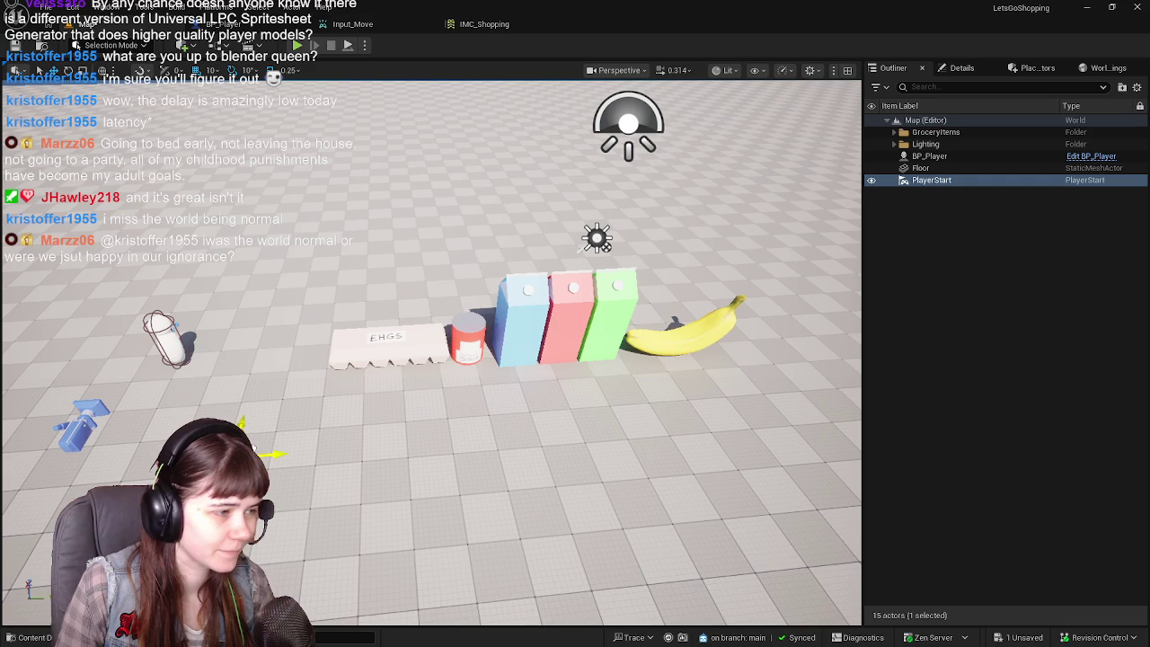
pyautogui.moveTo(505, 428)
pyautogui.mouseDown()
pyautogui.moveTo(467, 396)
pyautogui.moveTo(467, 359)
pyautogui.moveTo(416, 435)
pyautogui.moveTo(311, 450)
pyautogui.moveTo(319, 431)
pyautogui.mouseUp()
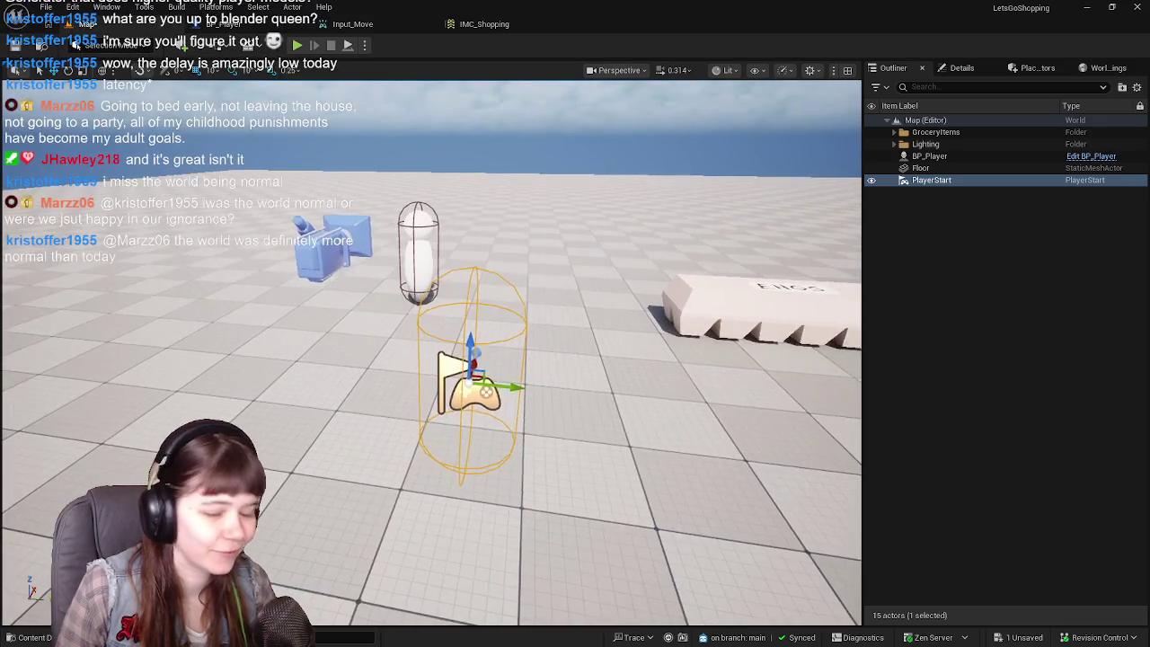
pyautogui.moveTo(464, 419); pyautogui.dragTo(464, 419)
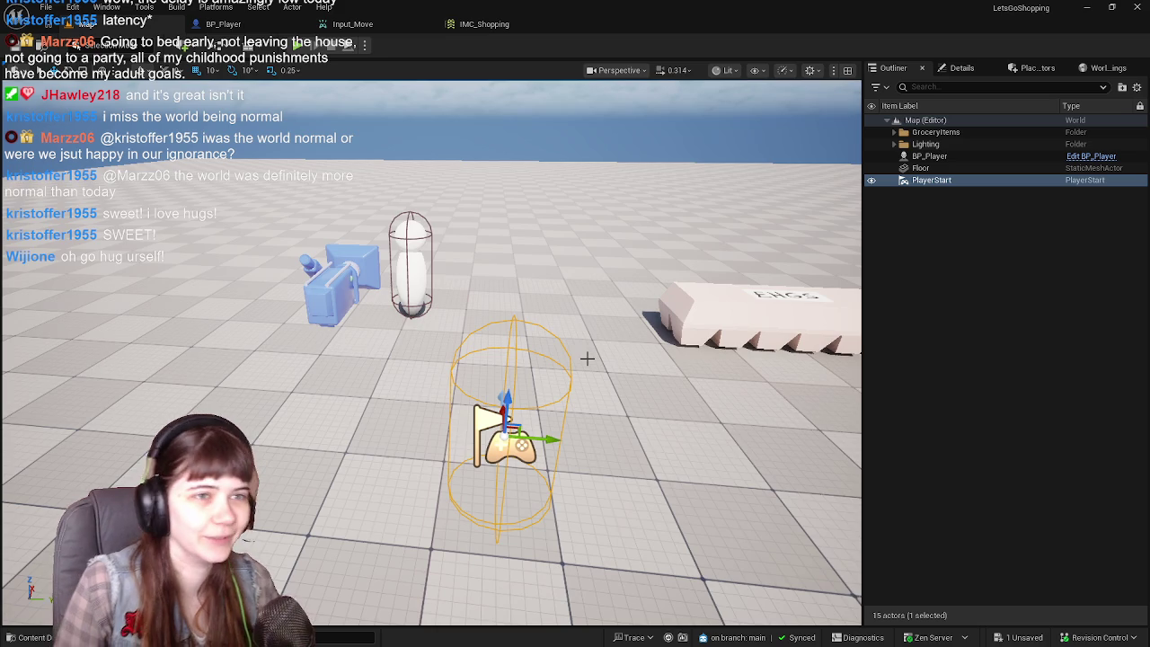
# Run a quick test play of the level with Alt+P, then stop it.
pyautogui.moveTo(589, 360)
pyautogui.mouseDown()
pyautogui.moveTo(620, 323)
pyautogui.moveTo(580, 329)
pyautogui.mouseUp()
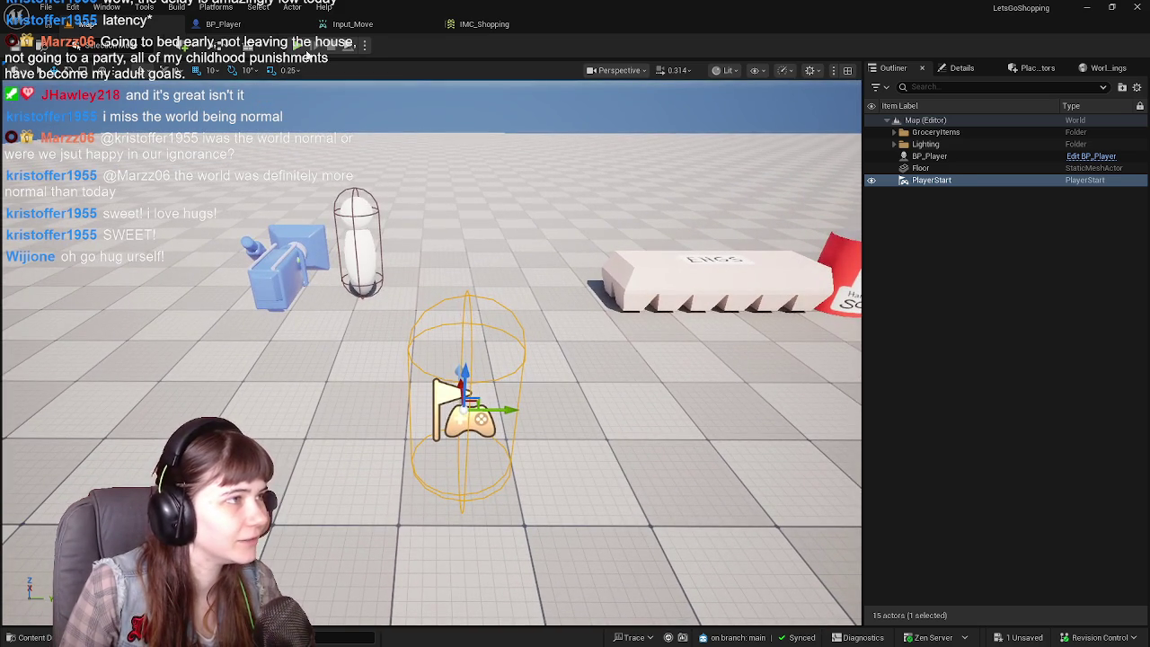
pyautogui.hotkey('alt', 'p')
pyautogui.press('Escape')
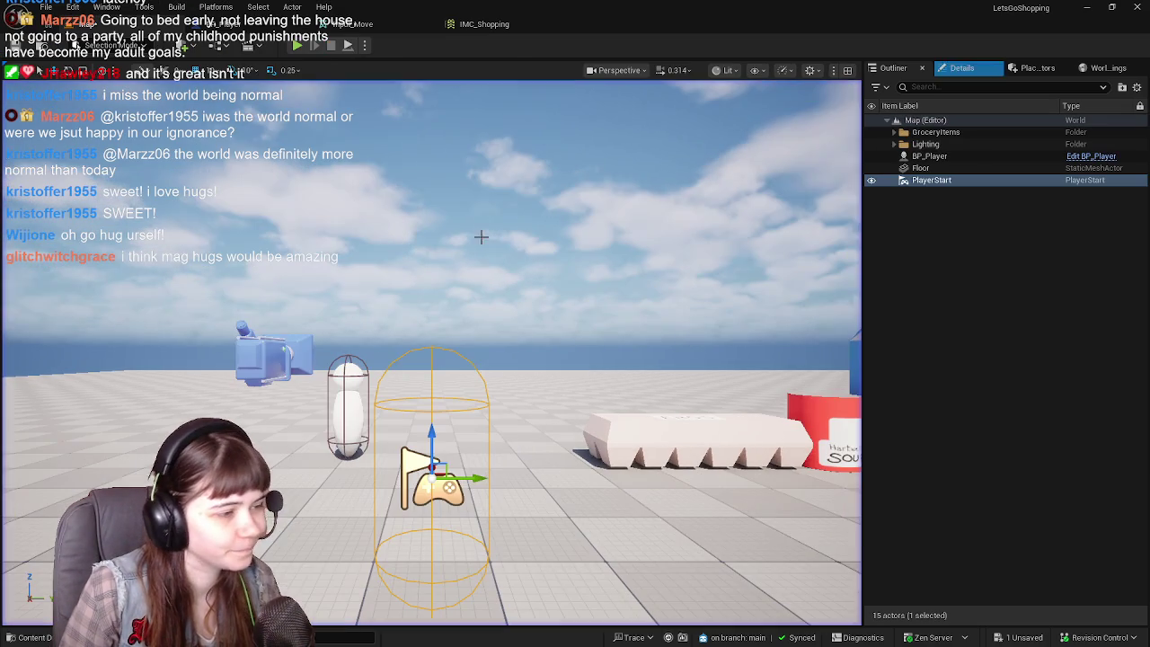
# Delete the placed BP_Player capsule from the level and save the level.
pyautogui.click(352, 384)
pyautogui.moveTo(459, 385)
pyautogui.mouseDown()
pyautogui.moveTo(344, 214)
pyautogui.moveTo(449, 260)
pyautogui.moveTo(534, 252)
pyautogui.moveTo(534, 236)
pyautogui.mouseUp()
pyautogui.press('Delete')
pyautogui.hotkey('ctrl', 's')
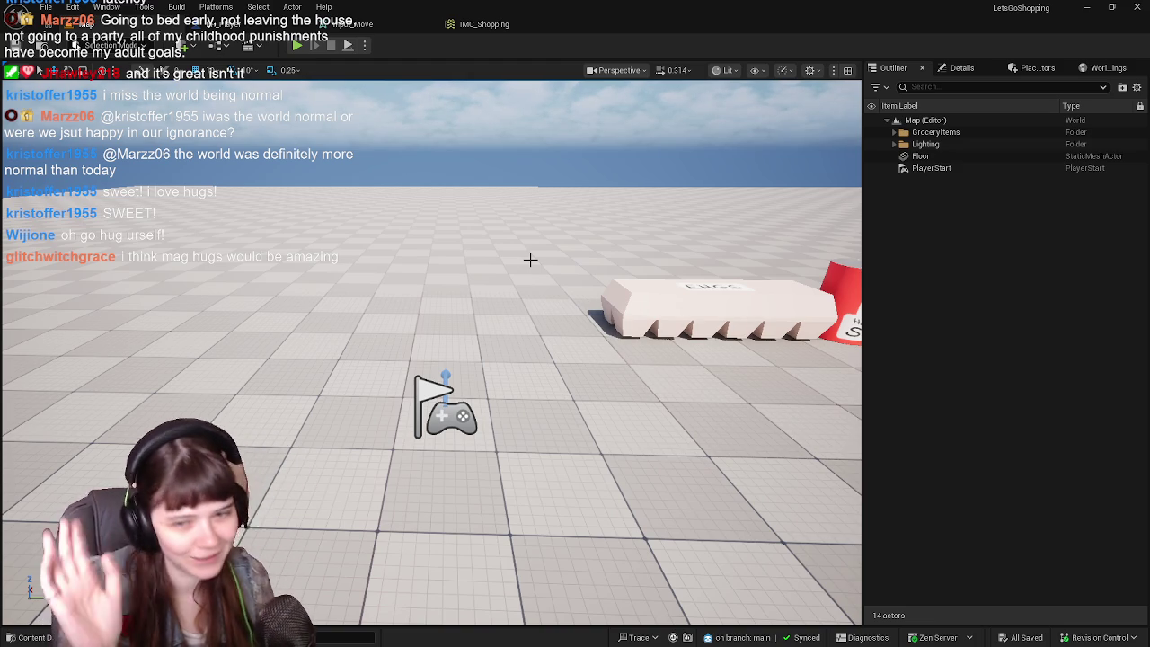
# Open the BP_Player blueprint from the Content Drawer.
pyautogui.moveTo(539, 317)
pyautogui.mouseDown()
pyautogui.moveTo(548, 341)
pyautogui.moveTo(532, 301)
pyautogui.mouseUp()
pyautogui.hotkey('ctrl', 'space')
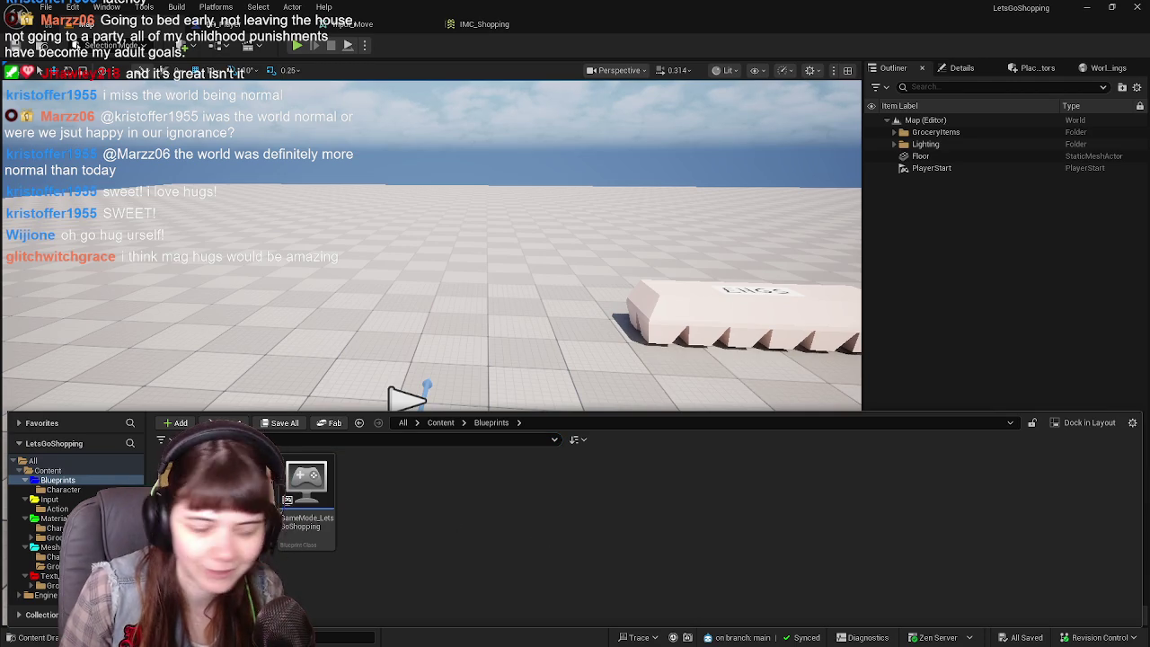
pyautogui.doubleClick(224, 494)
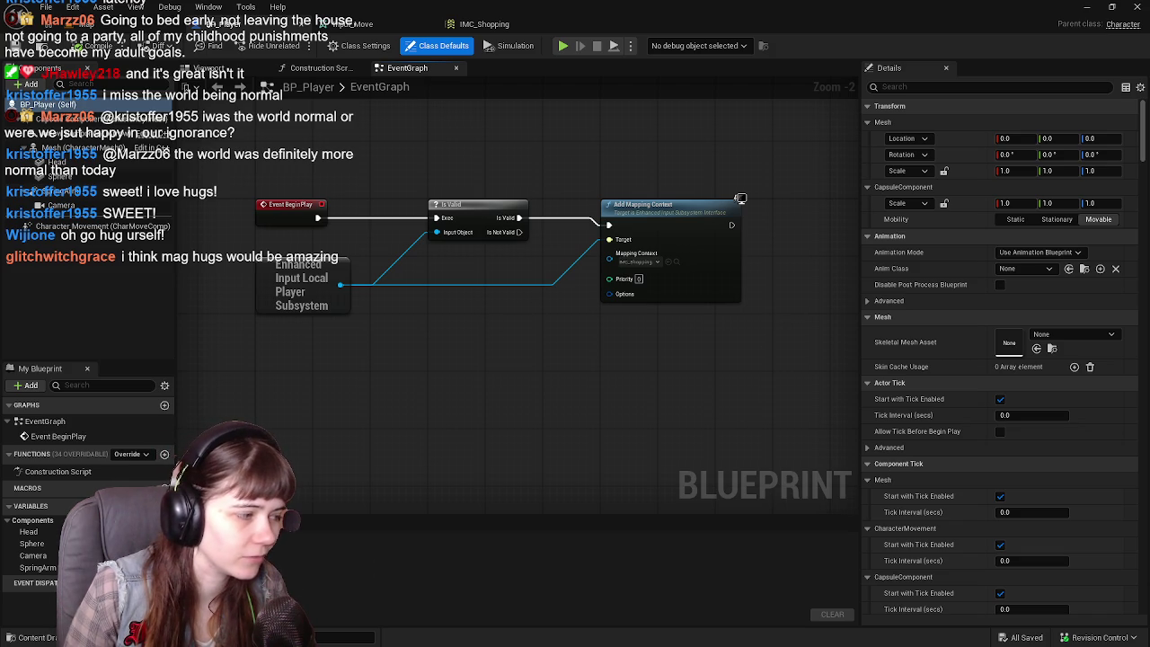
# Minimize the editor to the desktop and launch Unreal Engine 5.7.
pyautogui.click(27, 638)
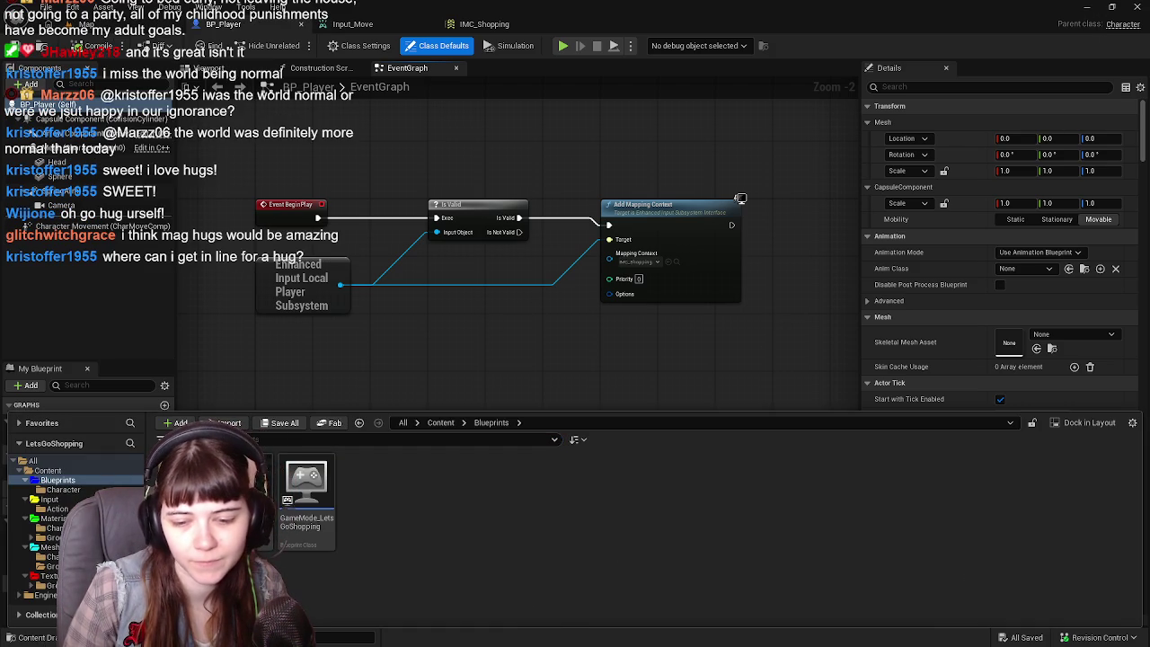
pyautogui.click(1087, 6)
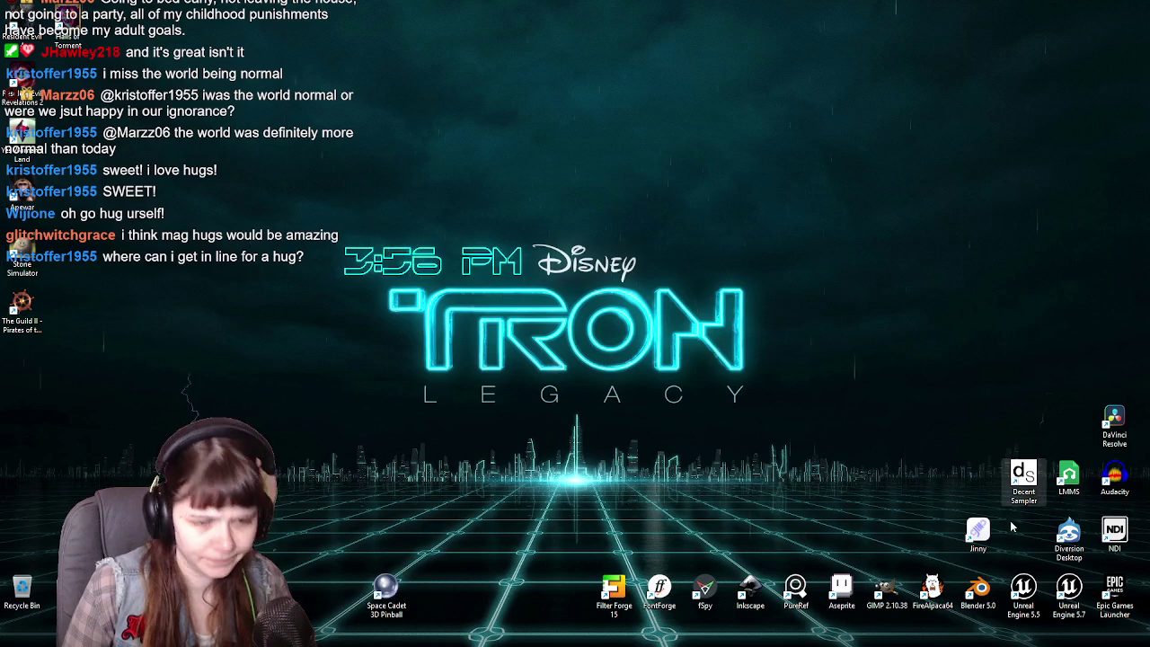
pyautogui.doubleClick(1069, 589)
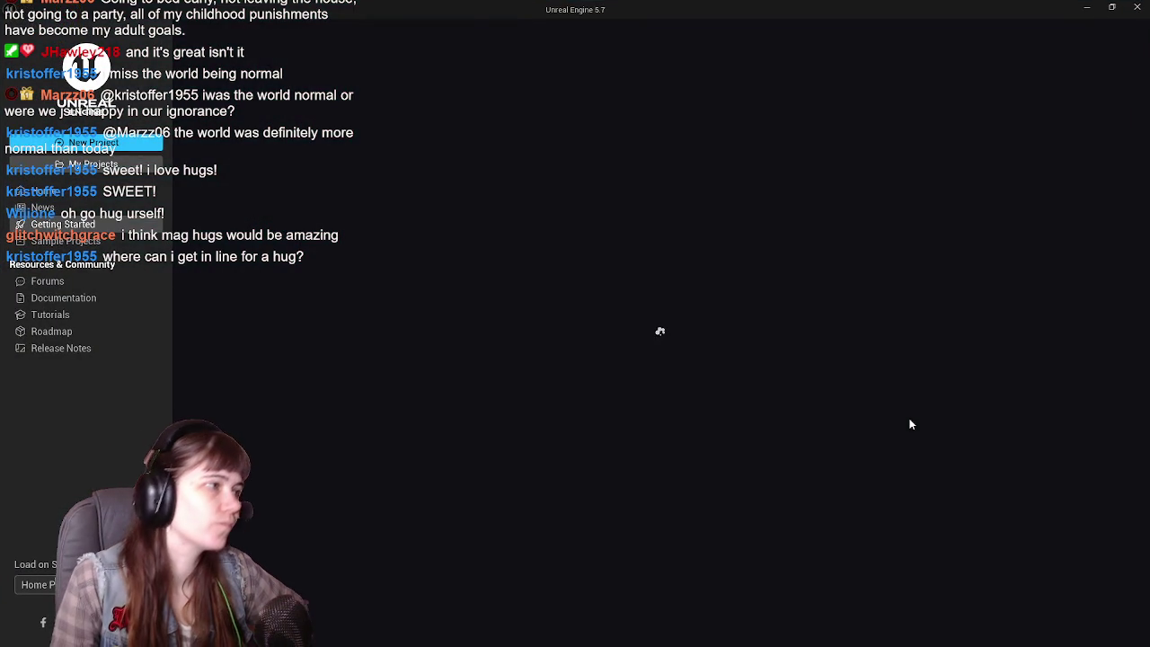
# Open the MyProject project from the My Projects list in the Project Browser.
pyautogui.click(90, 164)
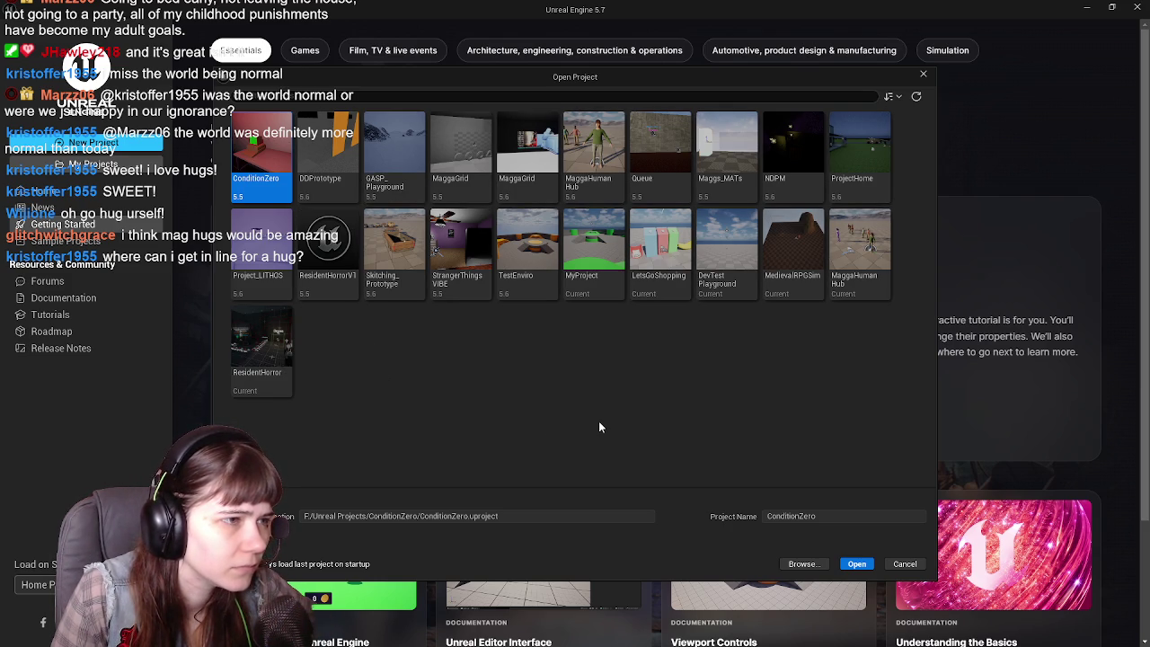
pyautogui.doubleClick(598, 276)
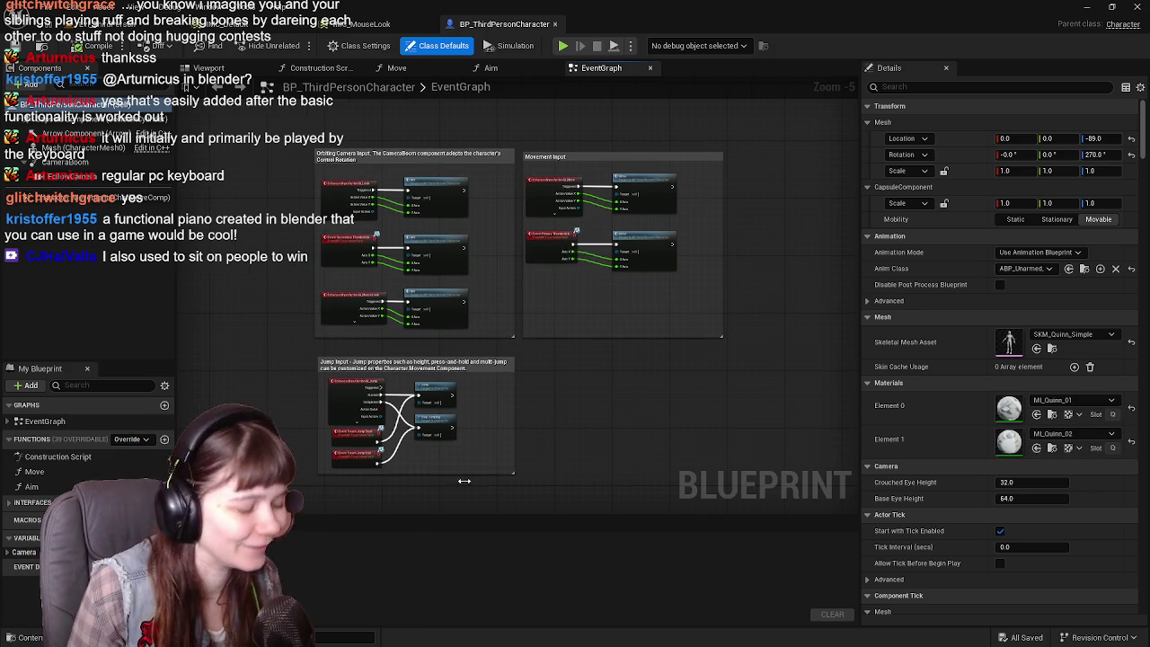
# Browse the Content Drawer into the ThirdPerson/Blueprints folder.
pyautogui.click(27, 638)
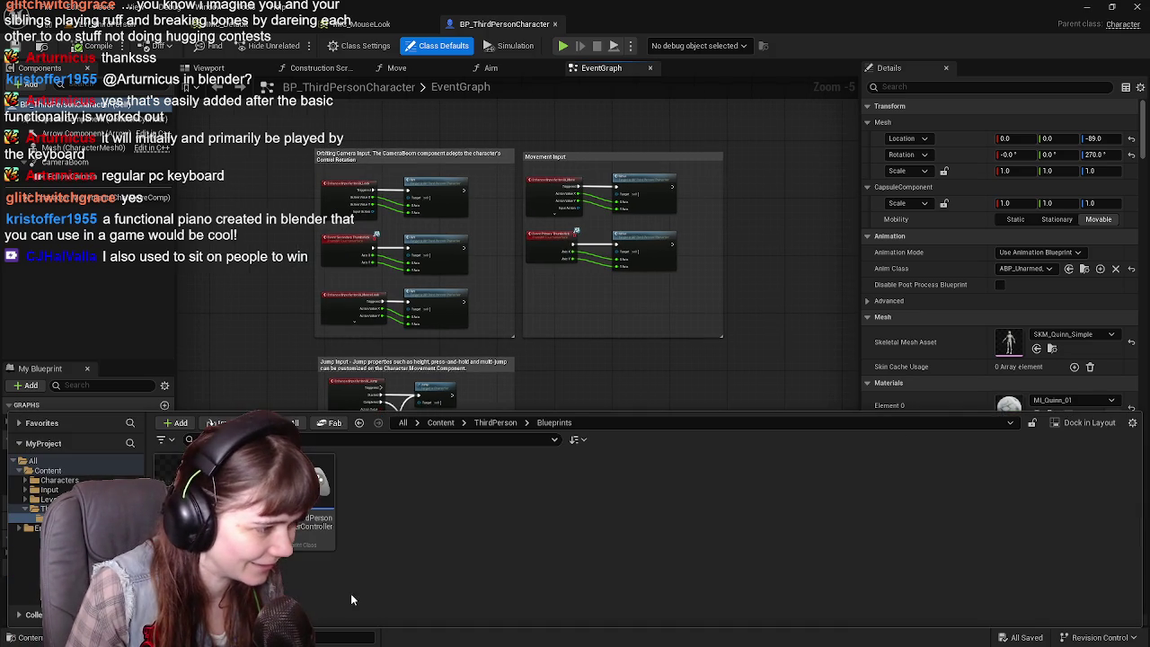
pyautogui.click(496, 423)
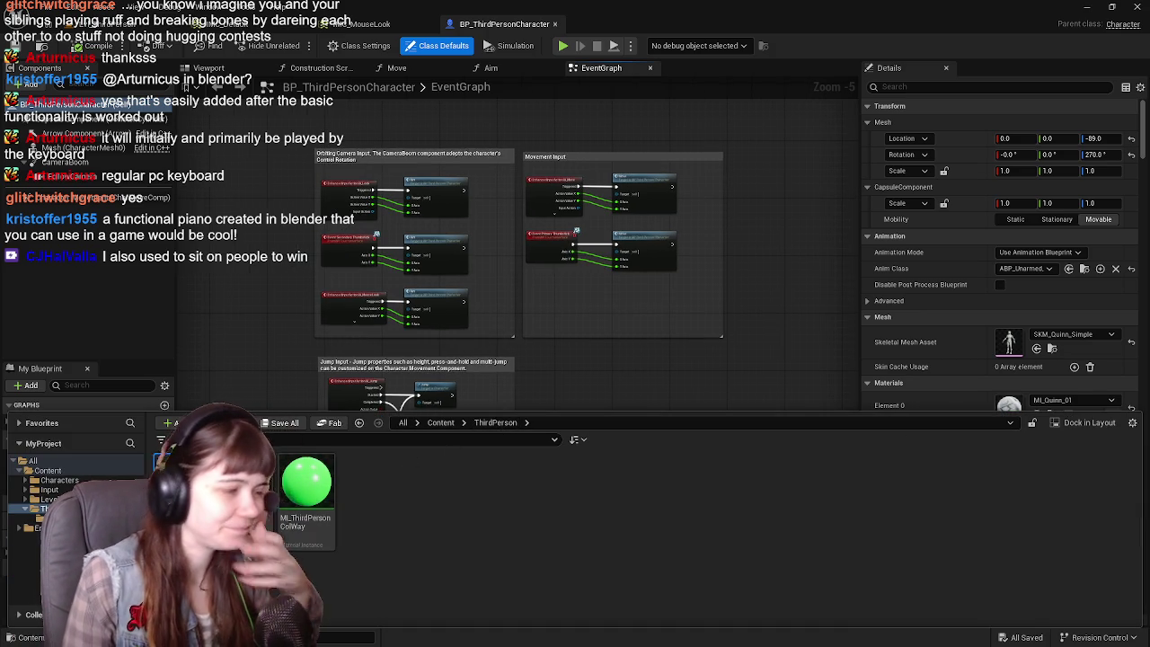
pyautogui.doubleClick(182, 494)
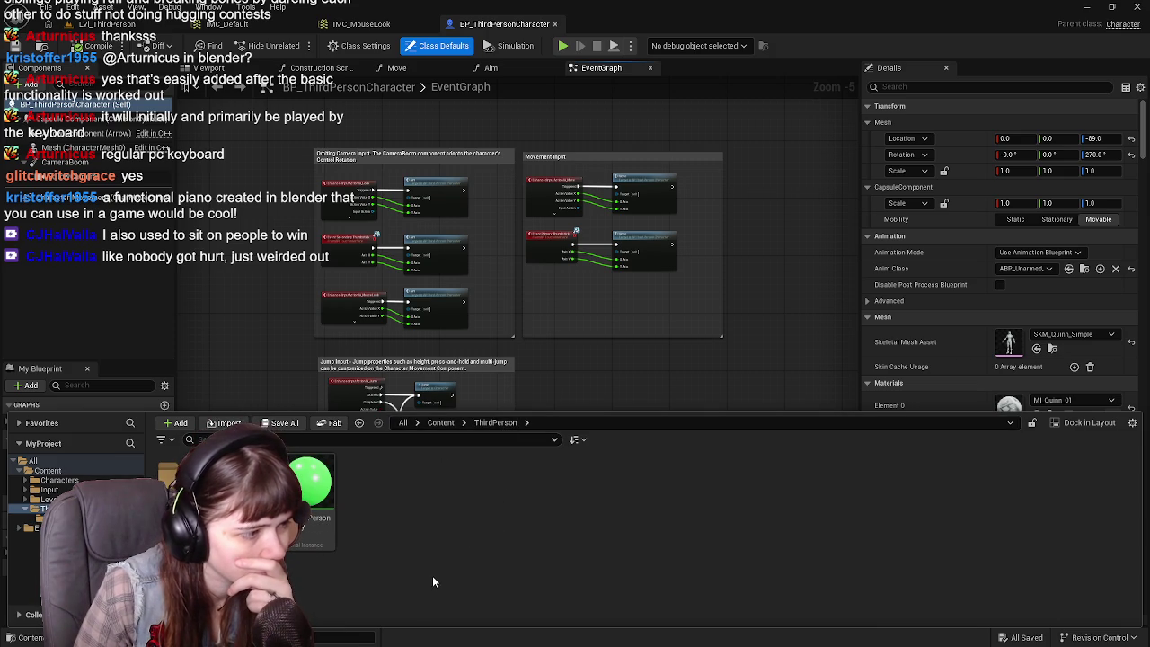
# Create and delete a test NewFolder in Content, then return to ThirdPerson/Blueprints.
pyautogui.click(440, 422)
pyautogui.rightClick(458, 529)
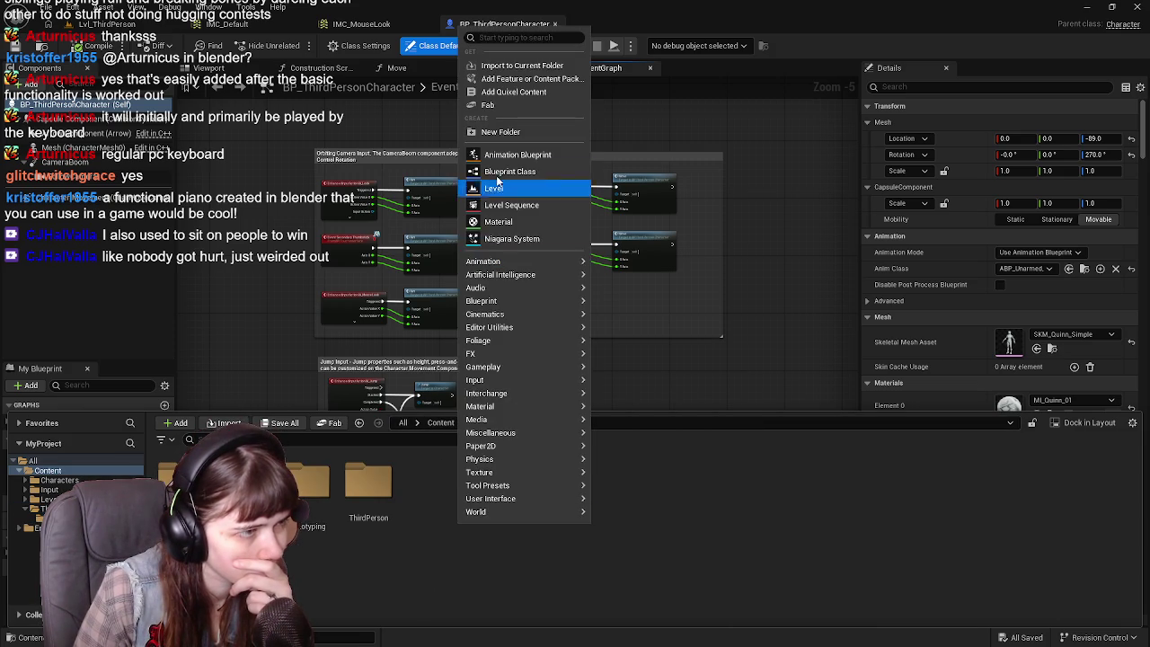
pyautogui.click(511, 132)
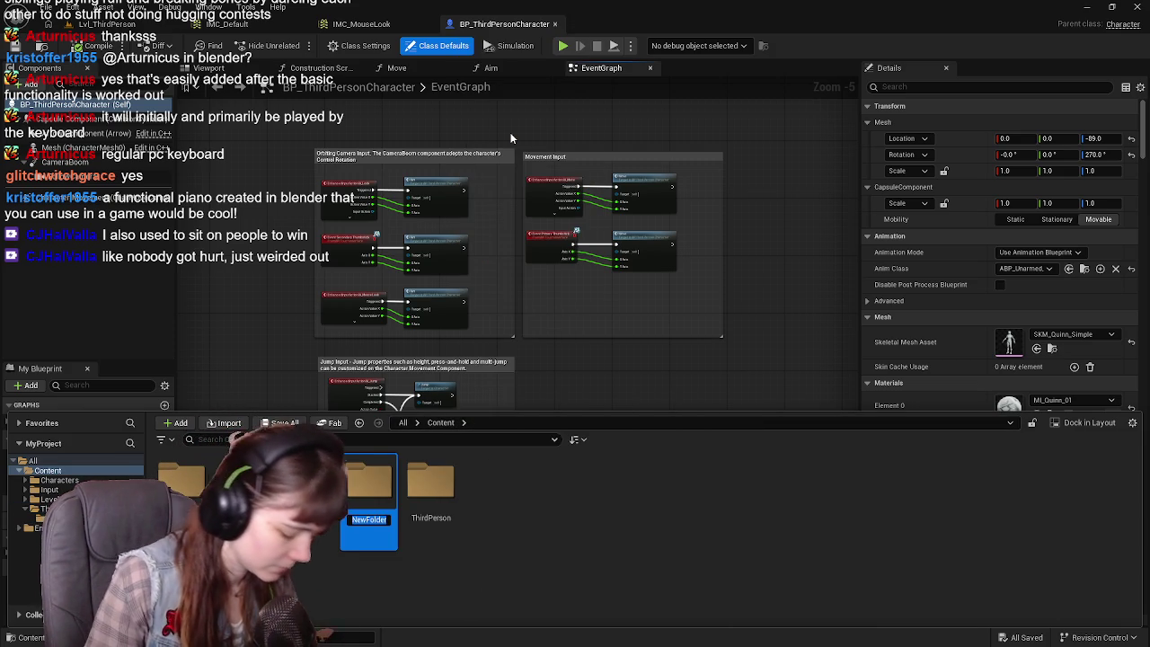
pyautogui.press('Return')
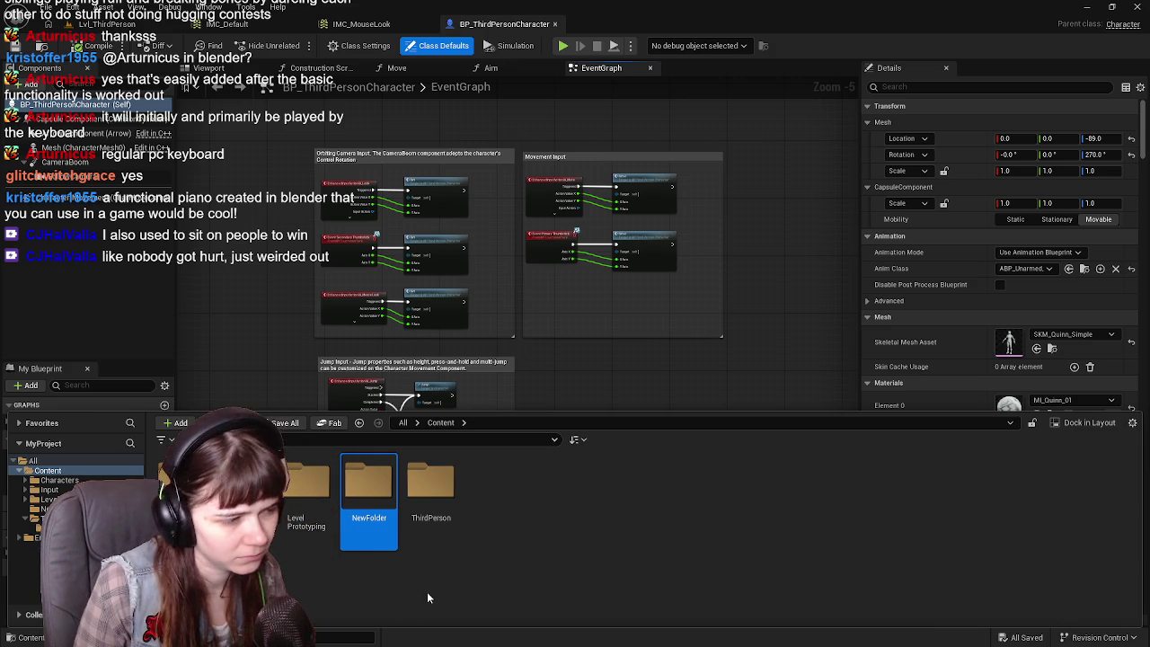
pyautogui.press('Delete')
pyautogui.click(455, 619)
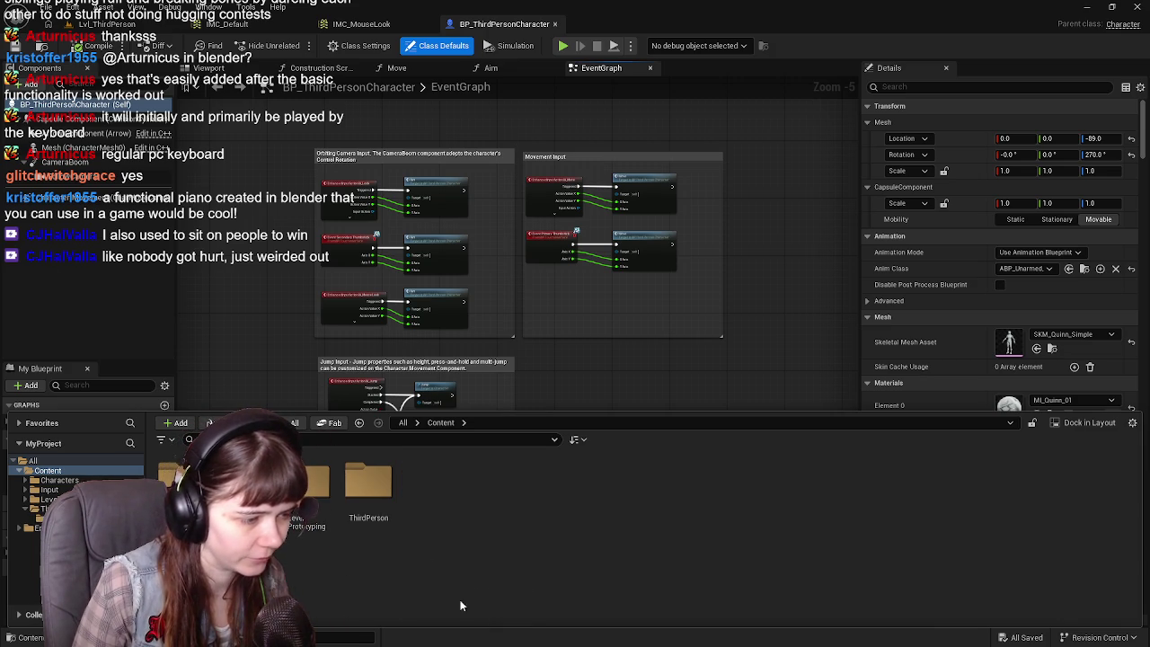
pyautogui.doubleClick(356, 518)
pyautogui.doubleClick(184, 490)
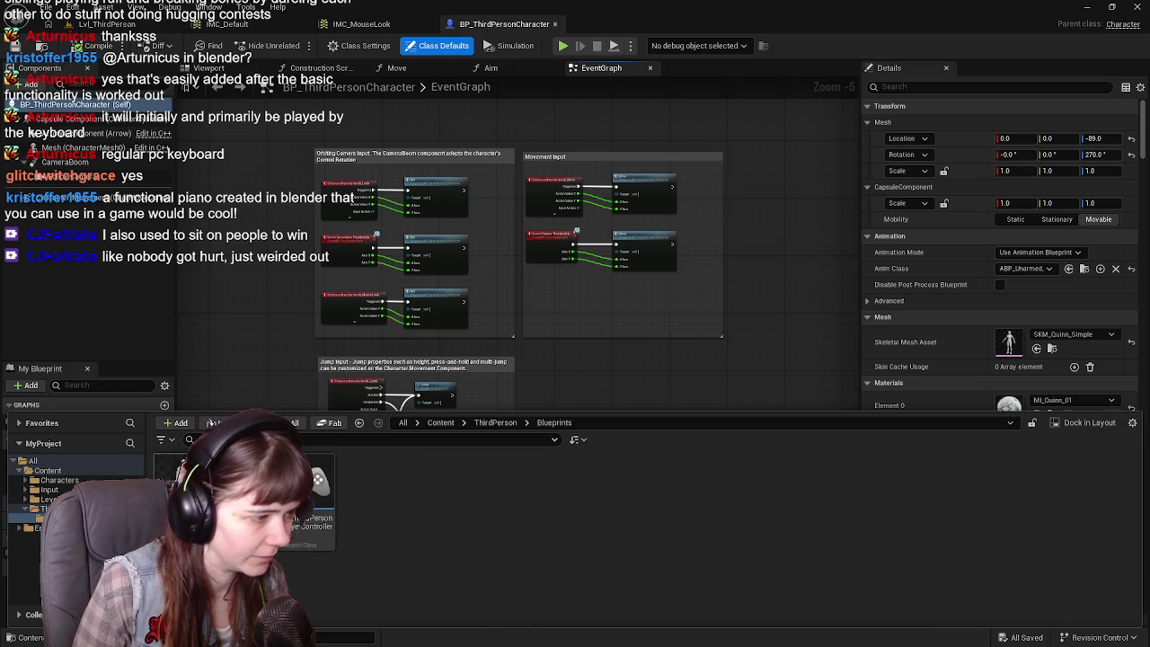
# Create a NewFolder in Blueprints and import MuppetRig.fbx into it with default settings.
pyautogui.rightClick(367, 492)
pyautogui.click(426, 257)
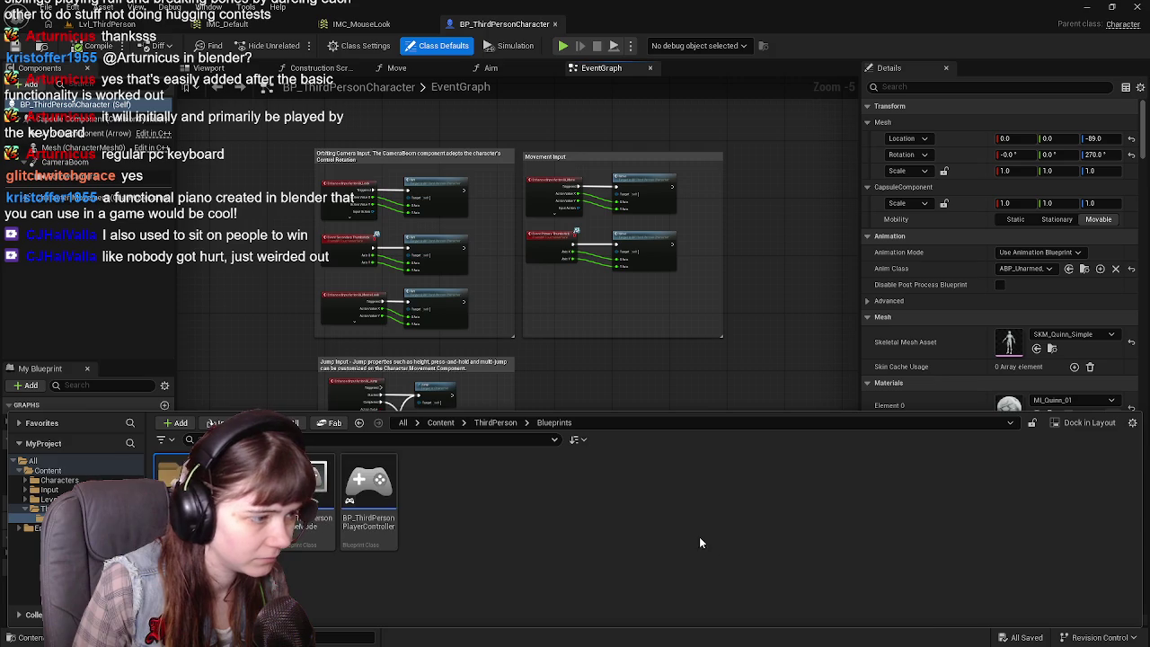
pyautogui.press('Return')
pyautogui.press('Return')
pyautogui.moveTo(938, 452)
pyautogui.mouseDown()
pyautogui.moveTo(930, 475)
pyautogui.moveTo(848, 526)
pyautogui.mouseUp()
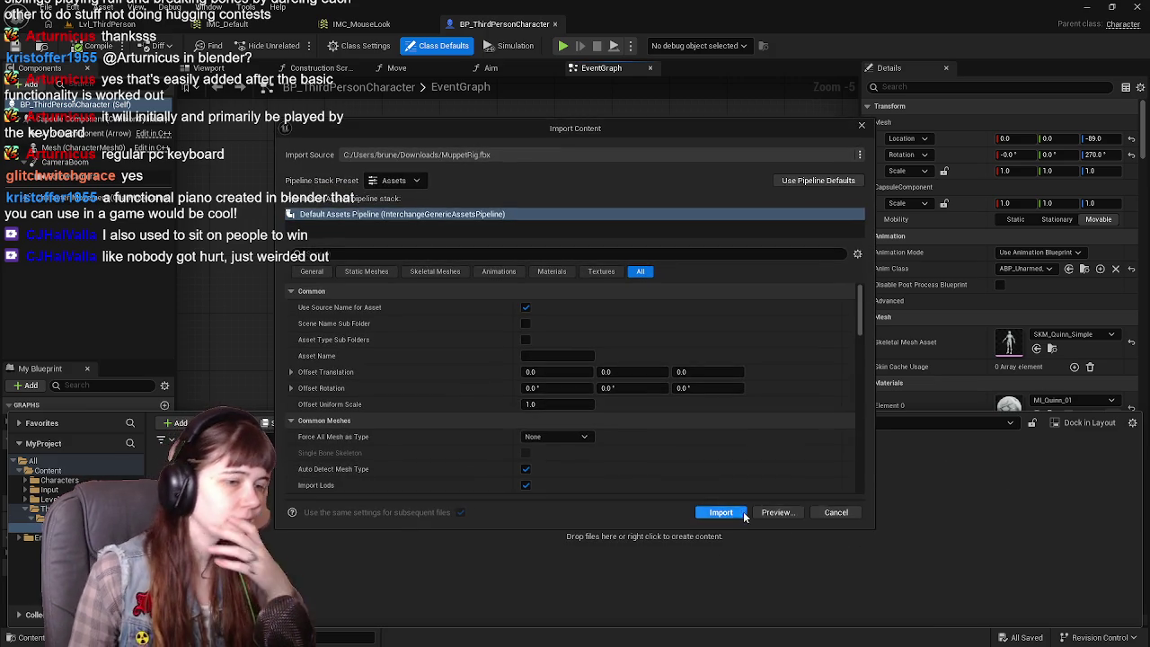
pyautogui.click(715, 512)
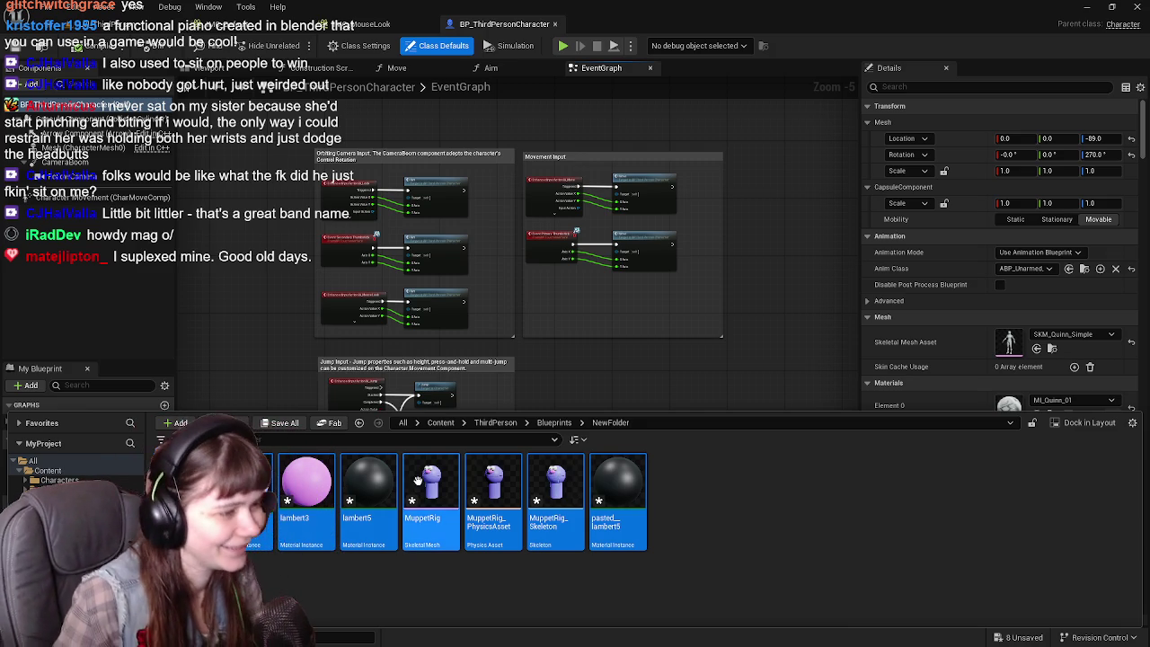
# Assign the MuppetRig asset as the Mesh's Skeletal Mesh Asset and view it in the Viewport preview.
pyautogui.click(730, 512)
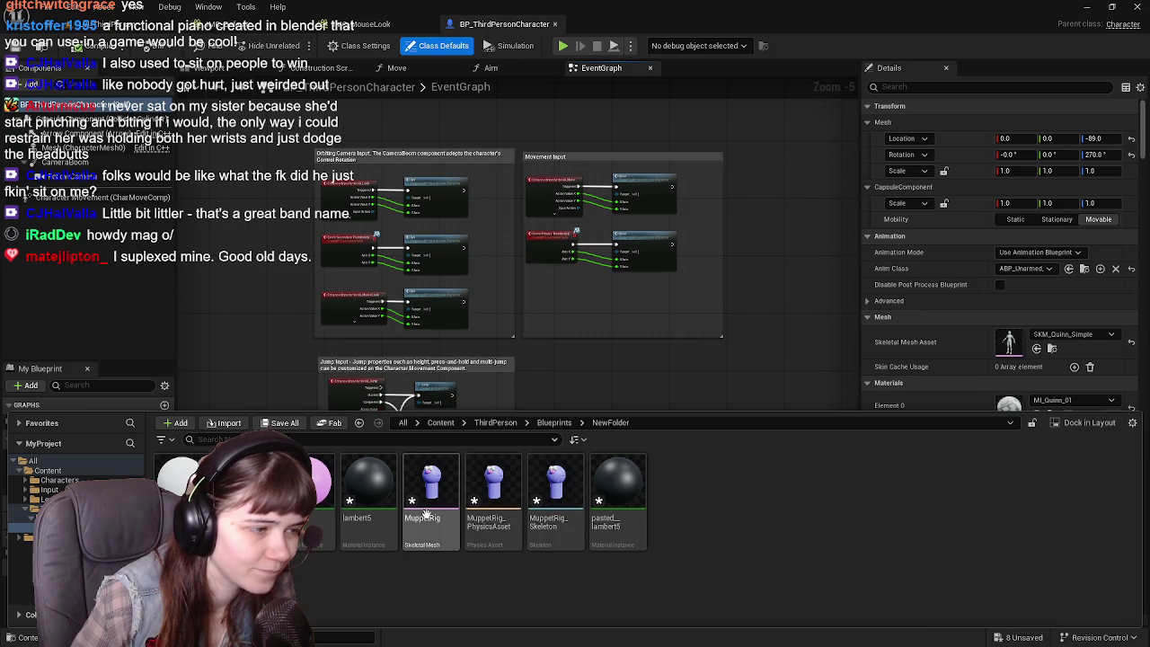
pyautogui.moveTo(432, 490); pyautogui.dragTo(1040, 368)
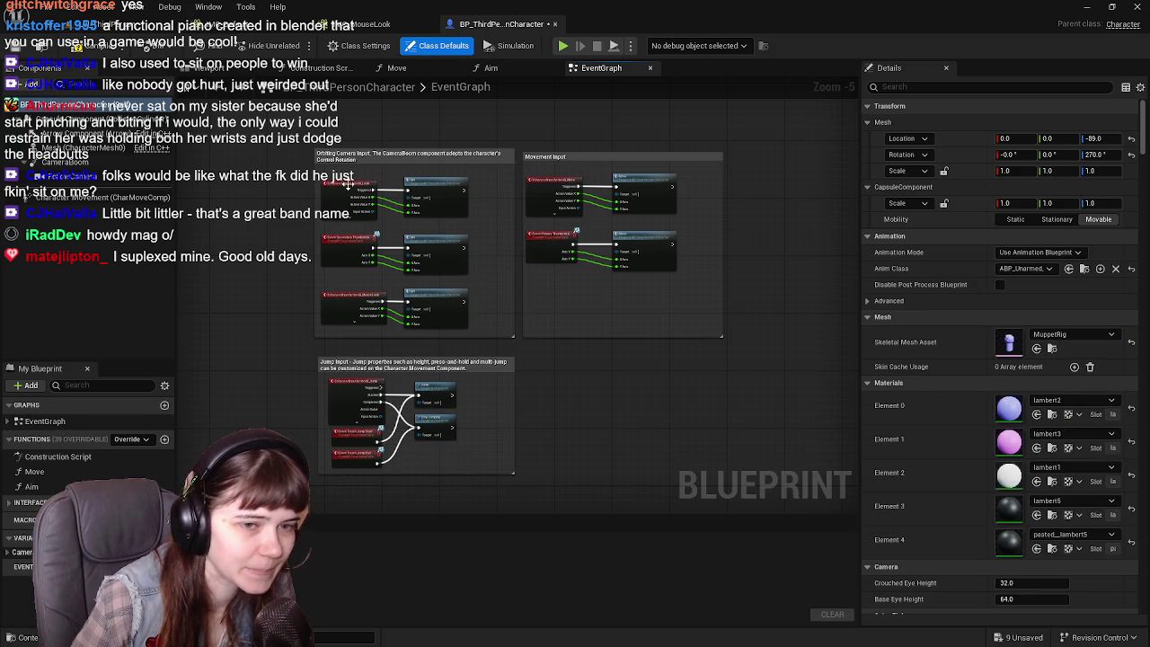
pyautogui.click(229, 72)
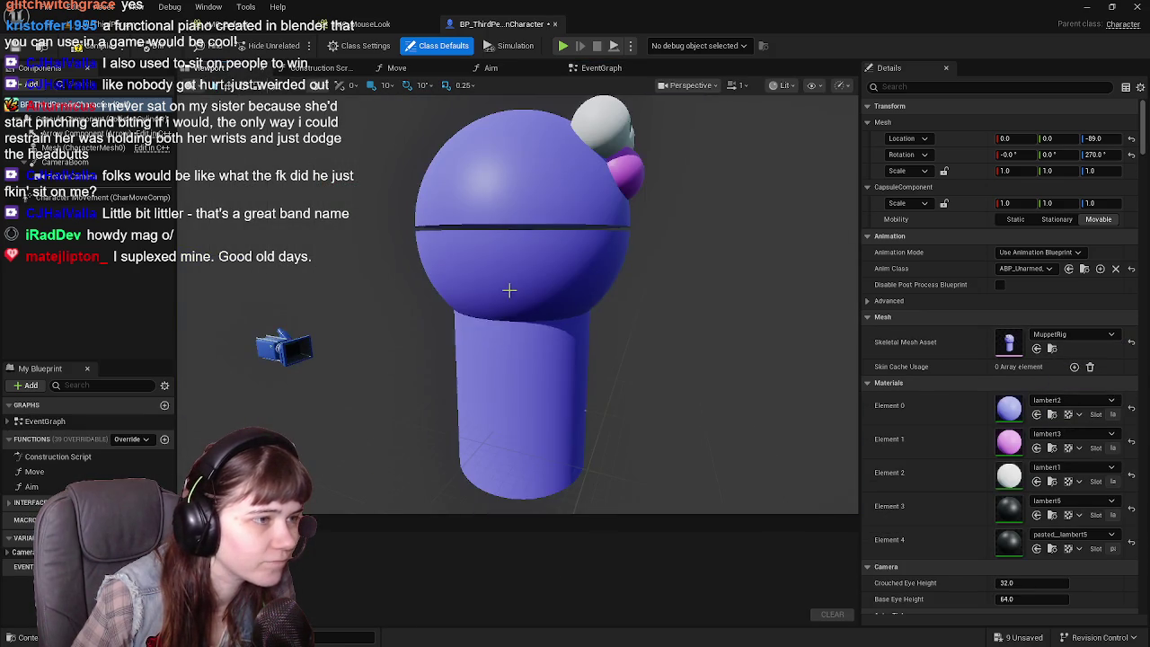
# Compile the blueprint, select the Mesh component, and drag its scale down to about 0.5.
pyautogui.scroll(1, 509, 289)
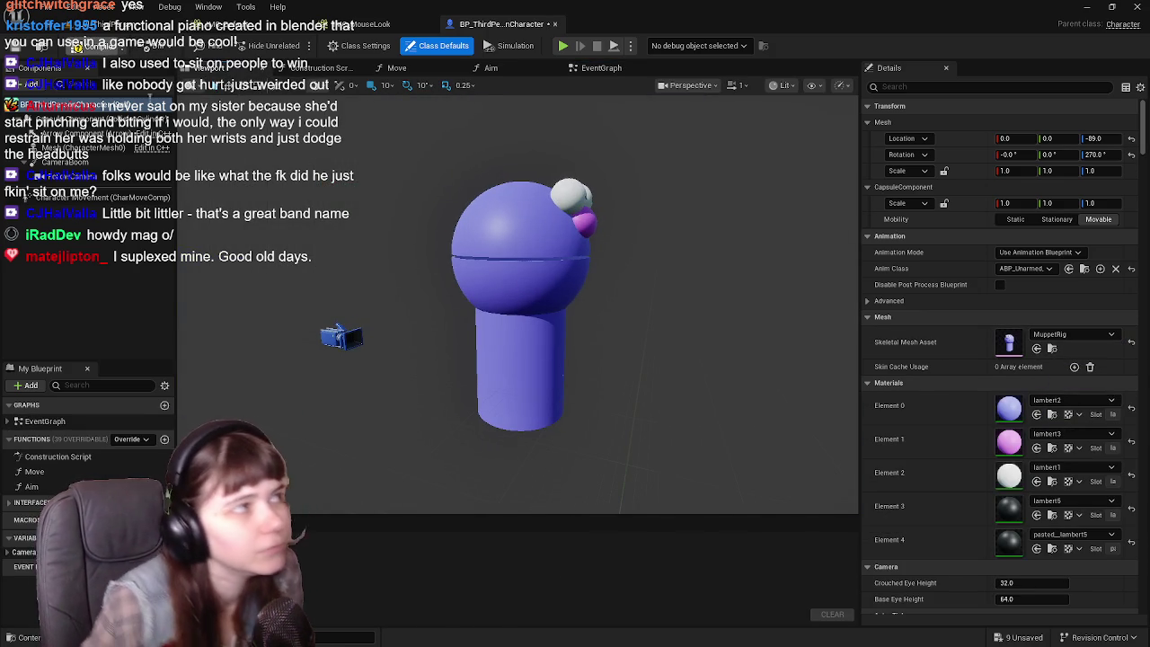
pyautogui.click(94, 46)
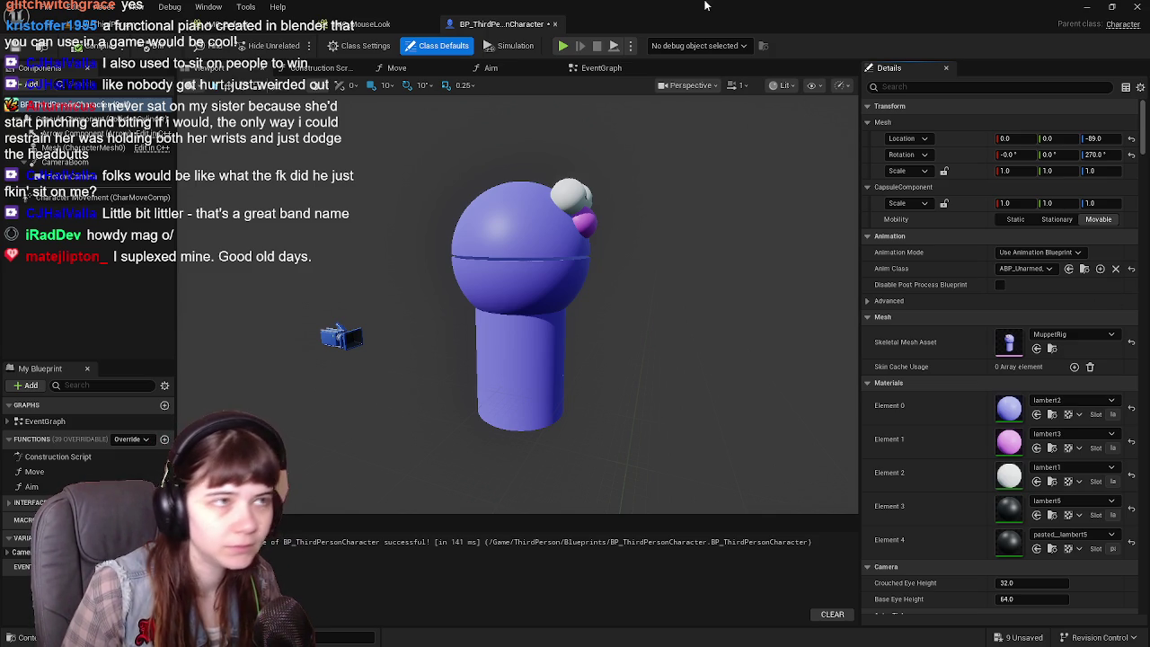
pyautogui.click(550, 268)
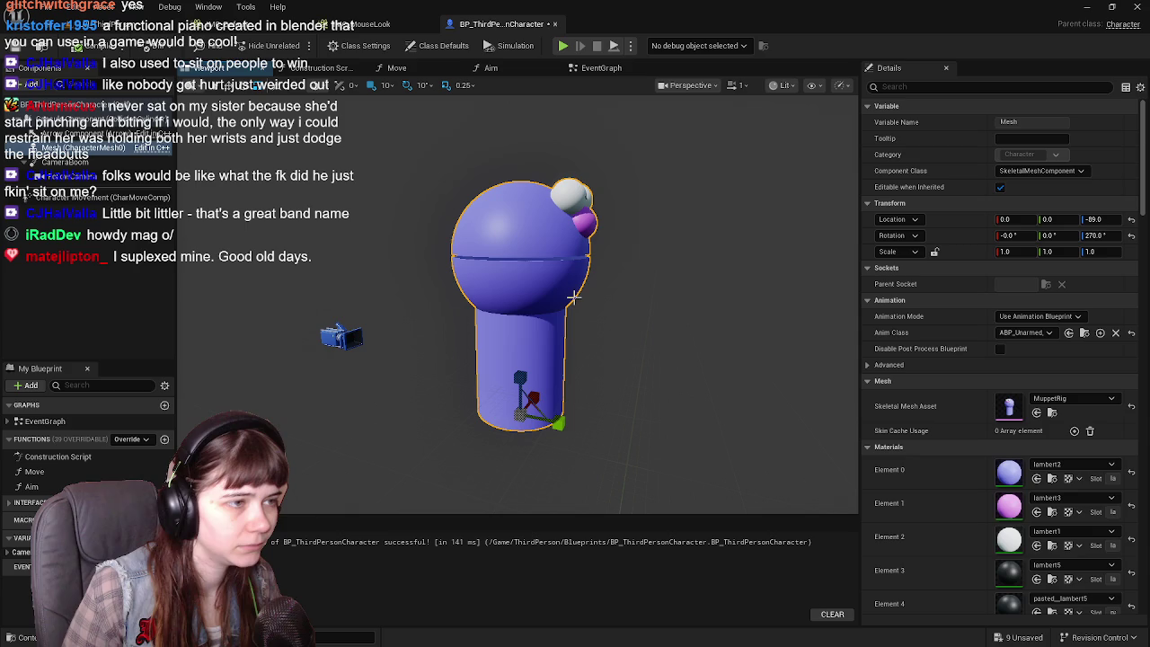
pyautogui.moveTo(1011, 252)
pyautogui.mouseDown()
pyautogui.moveTo(1043, 252)
pyautogui.moveTo(989, 251)
pyautogui.mouseUp()
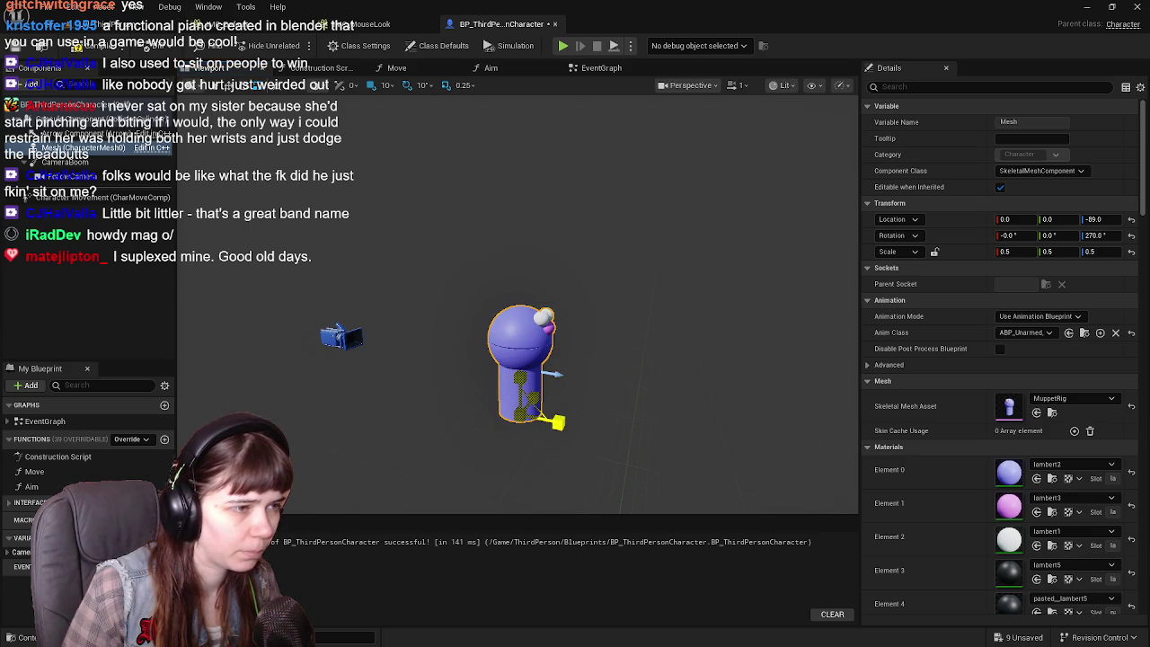
pyautogui.scroll(3, 503, 378)
pyautogui.moveTo(634, 326)
pyautogui.mouseDown()
pyautogui.moveTo(625, 301)
pyautogui.moveTo(634, 325)
pyautogui.mouseUp()
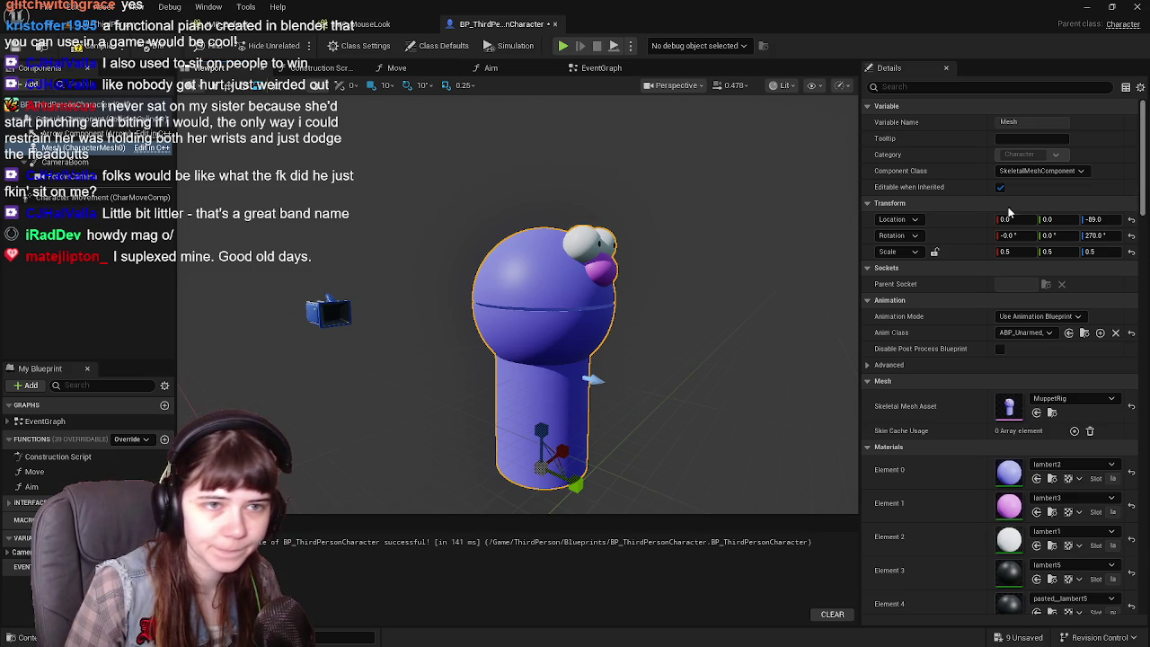
# Set the Mesh scale to 0.4 on X, Y and Z and recompile with F7.
pyautogui.click(1013, 252)
pyautogui.write('0.4')
pyautogui.press('Tab')
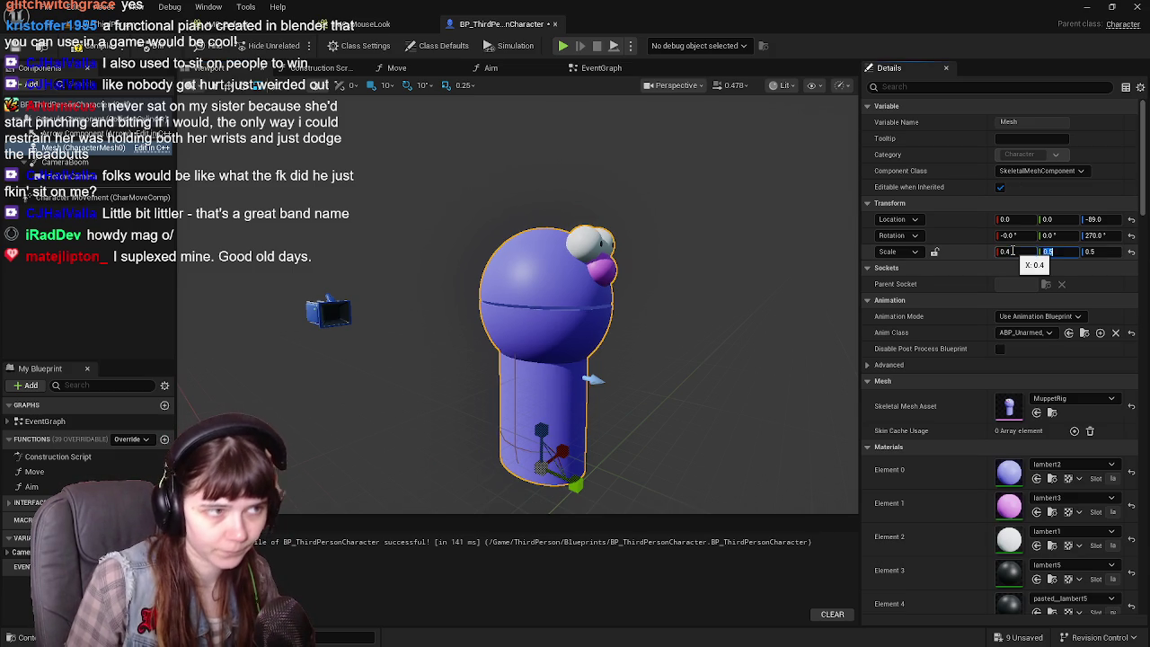
pyautogui.write('0.4')
pyautogui.press('Tab')
pyautogui.write('0.4')
pyautogui.press('Return')
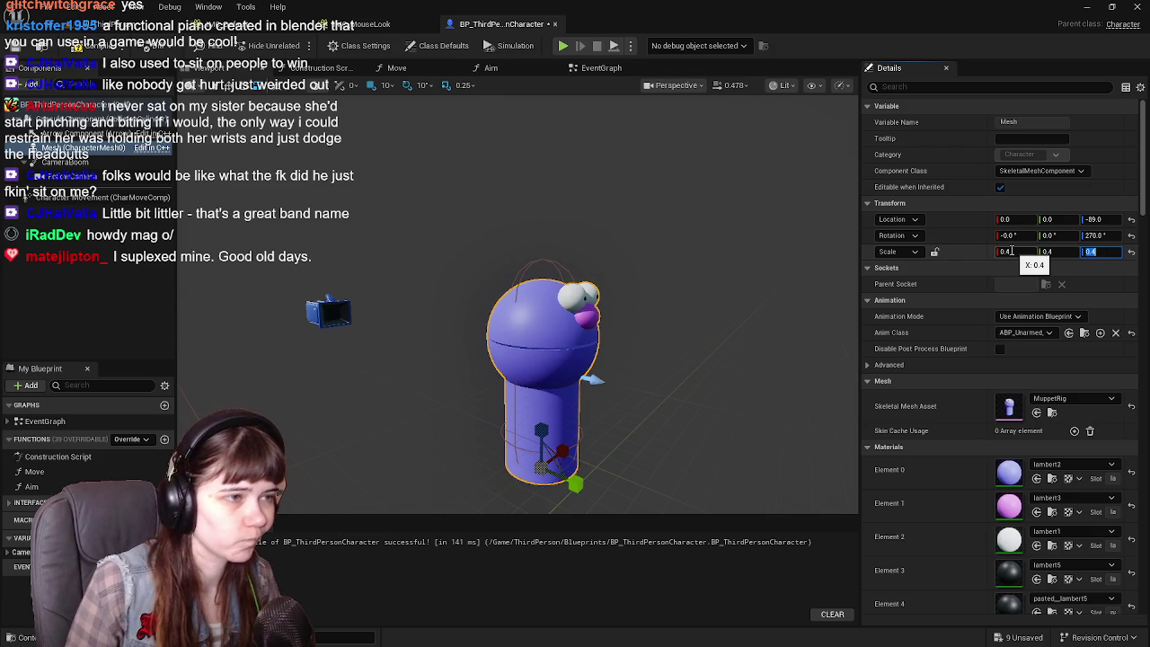
pyautogui.moveTo(707, 302)
pyautogui.mouseDown()
pyautogui.moveTo(636, 302)
pyautogui.moveTo(752, 383)
pyautogui.mouseUp()
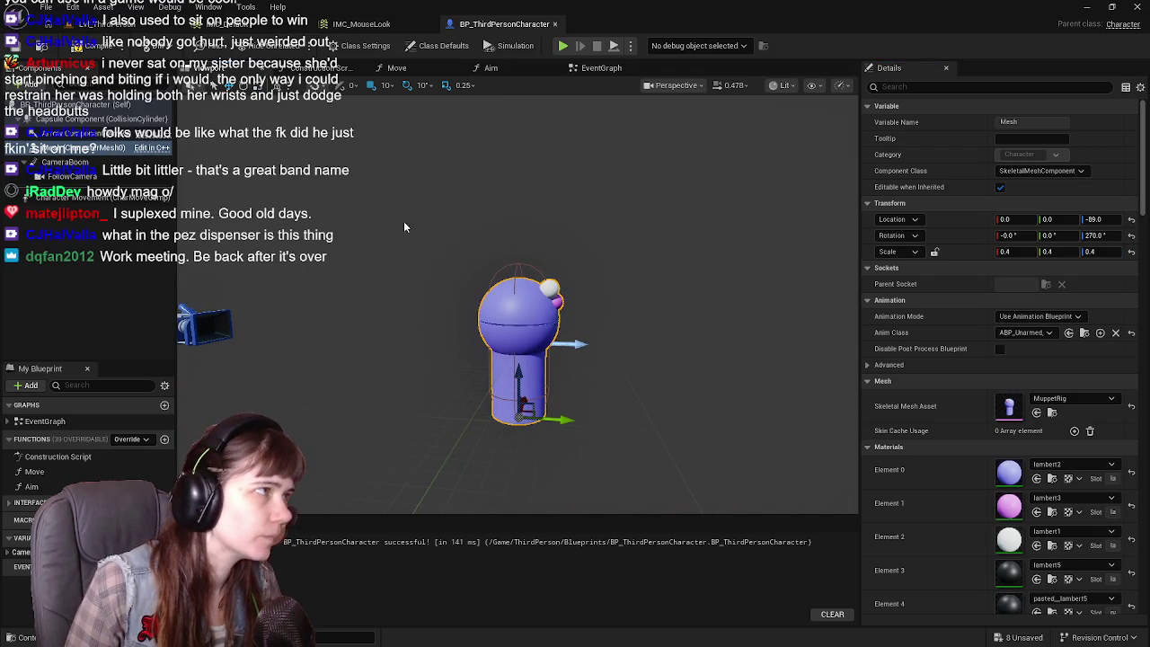
pyautogui.press('F7')
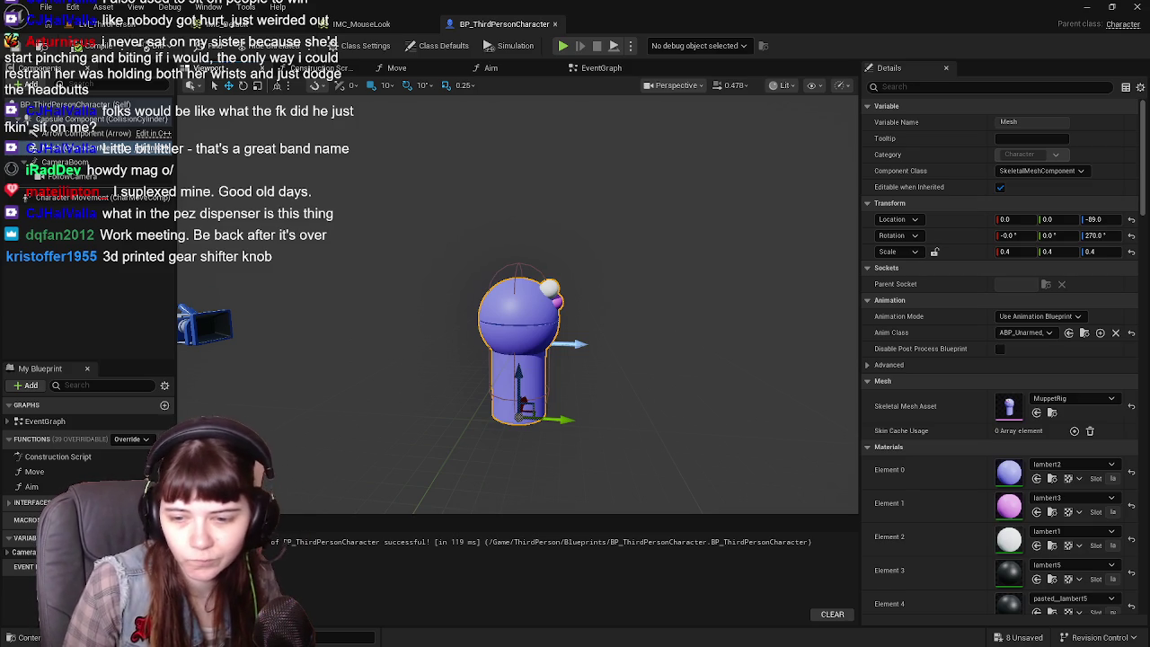
pyautogui.click(601, 67)
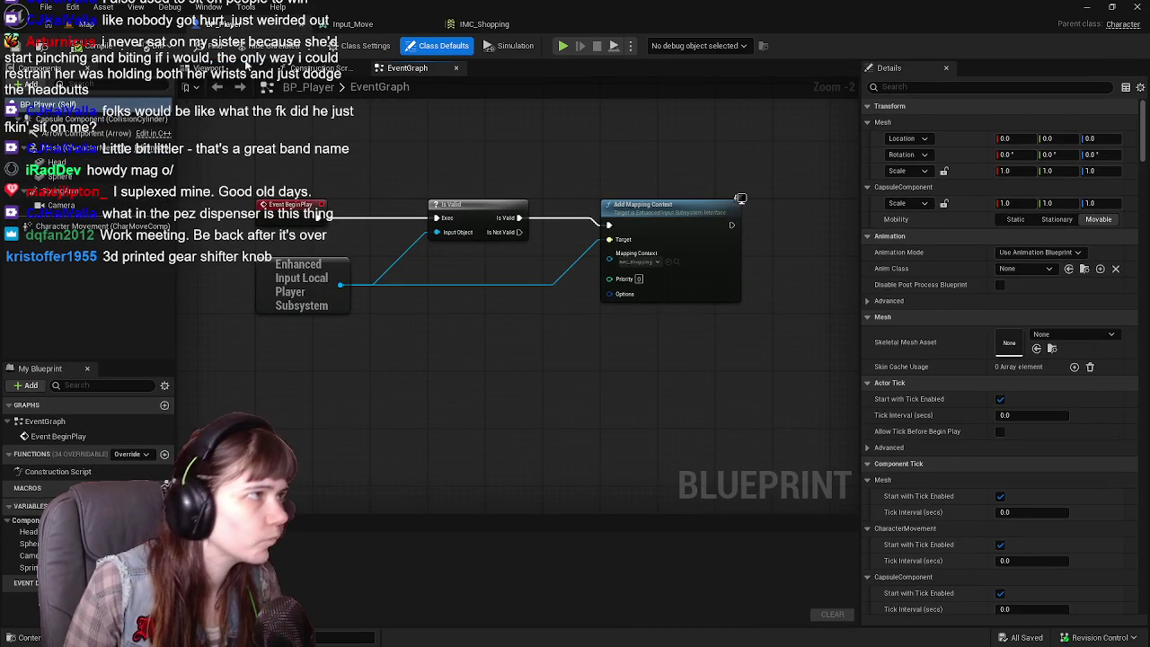
pyautogui.click(77, 26)
pyautogui.moveTo(539, 306); pyautogui.dragTo(506, 308)
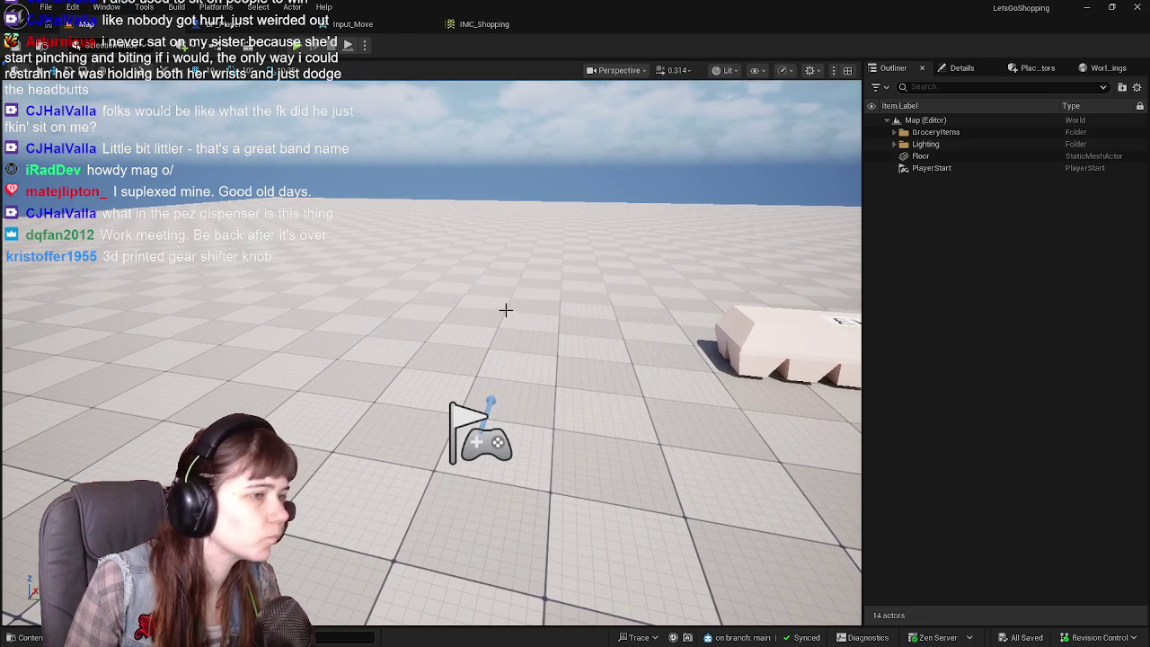
pyautogui.hotkey('alt', 'Tab')
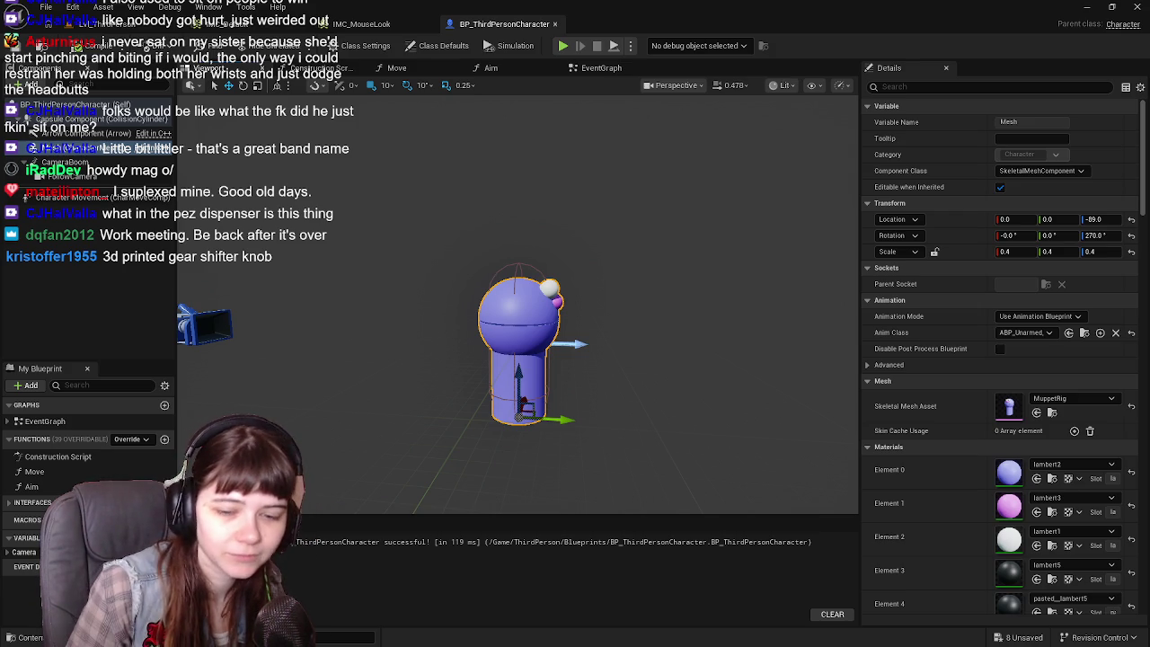
pyautogui.moveTo(796, 458)
pyautogui.mouseDown()
pyautogui.moveTo(719, 431)
pyautogui.moveTo(856, 389)
pyautogui.mouseUp()
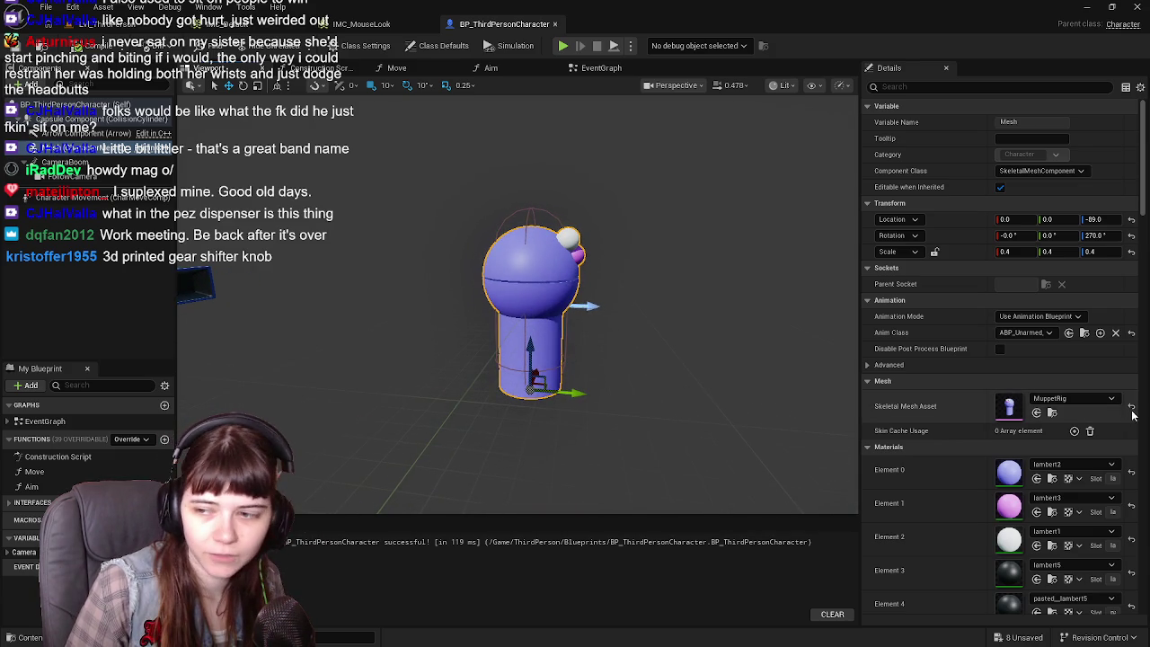